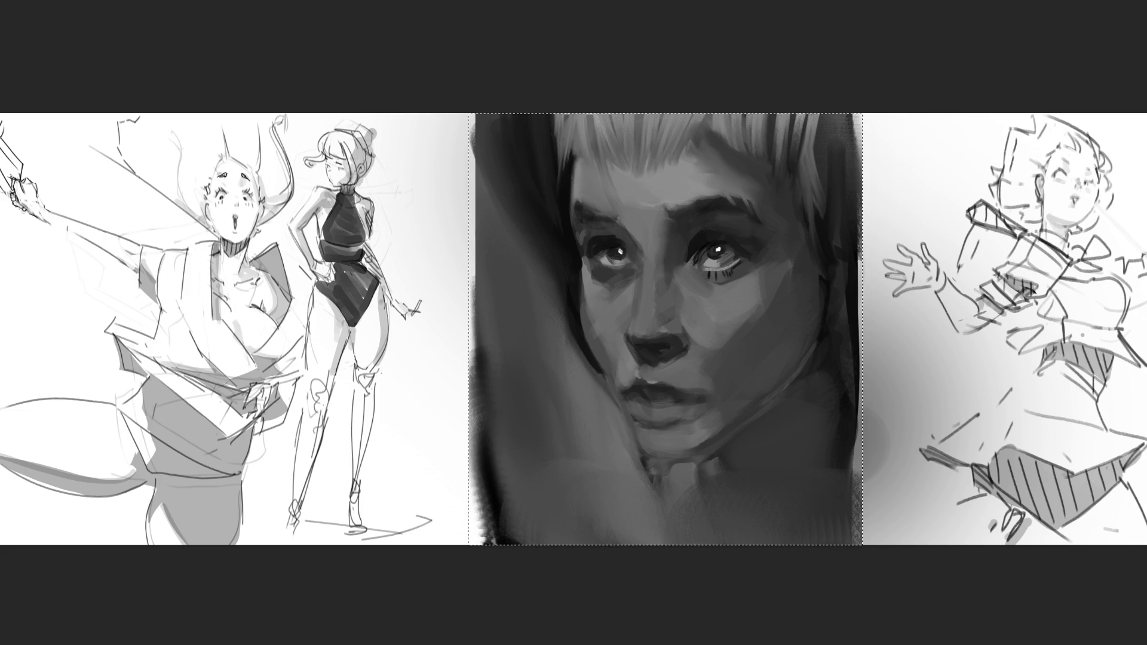
Step: Clear the selection and darken the light patch beside the portrait's hair
key(ctrl+d)
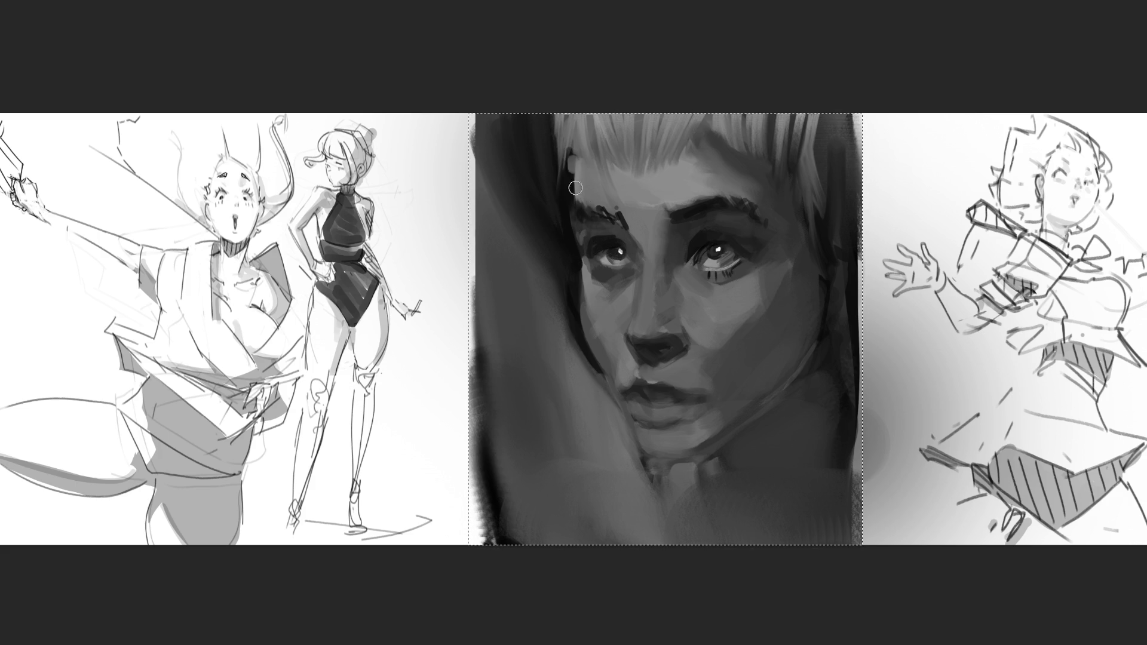
drag(576, 189, 577, 157)
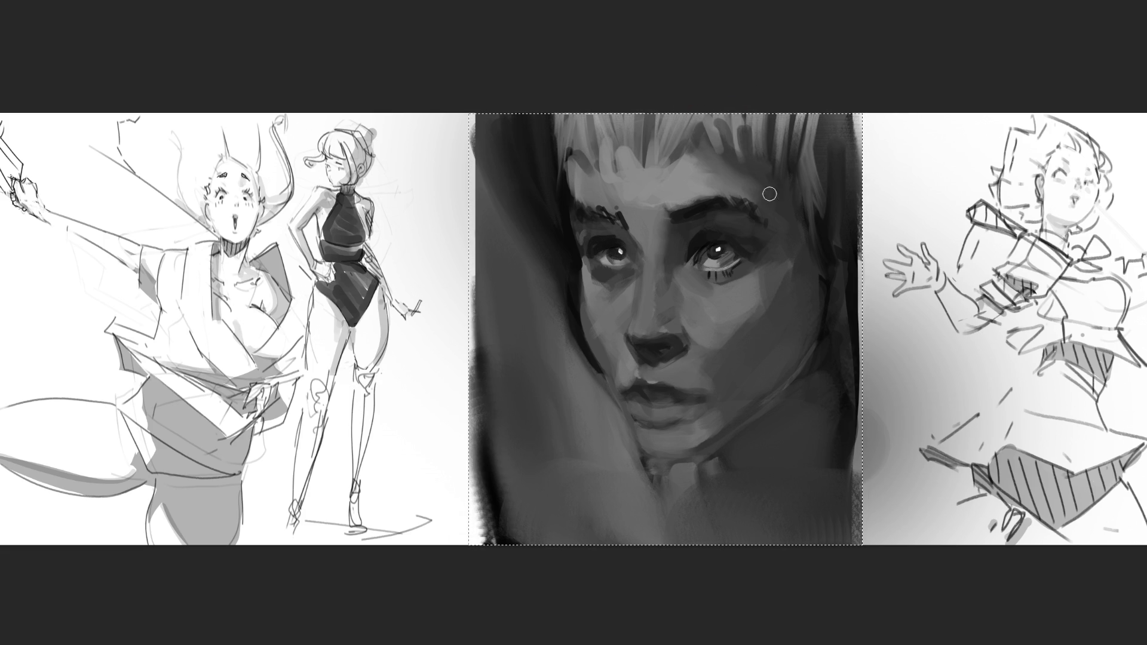
Step: Add a light stroke into the portrait's hair
drag(735, 118, 748, 147)
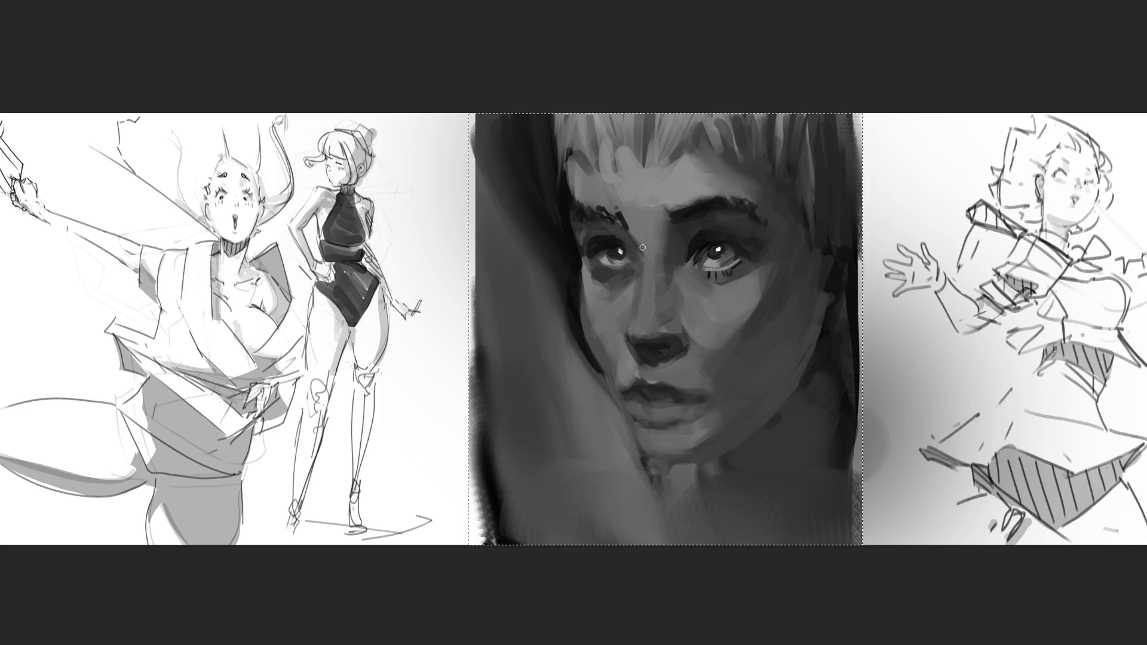
Step: Replace the first nose-bridge highlights with one brighter highlight down the nose
click(647, 321)
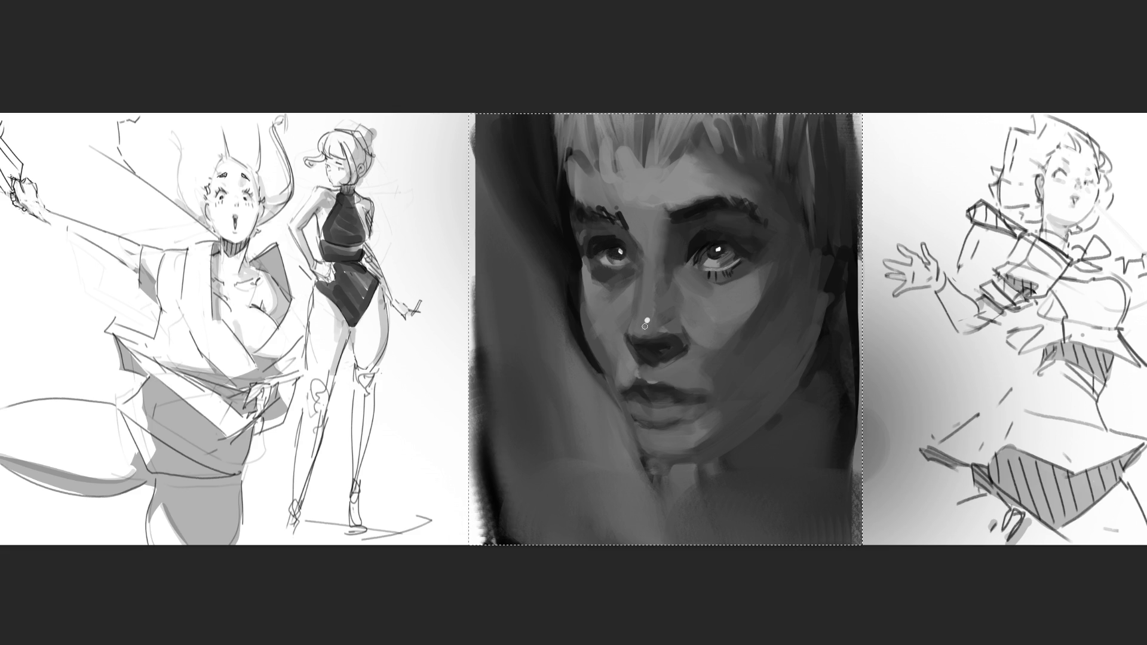
click(643, 327)
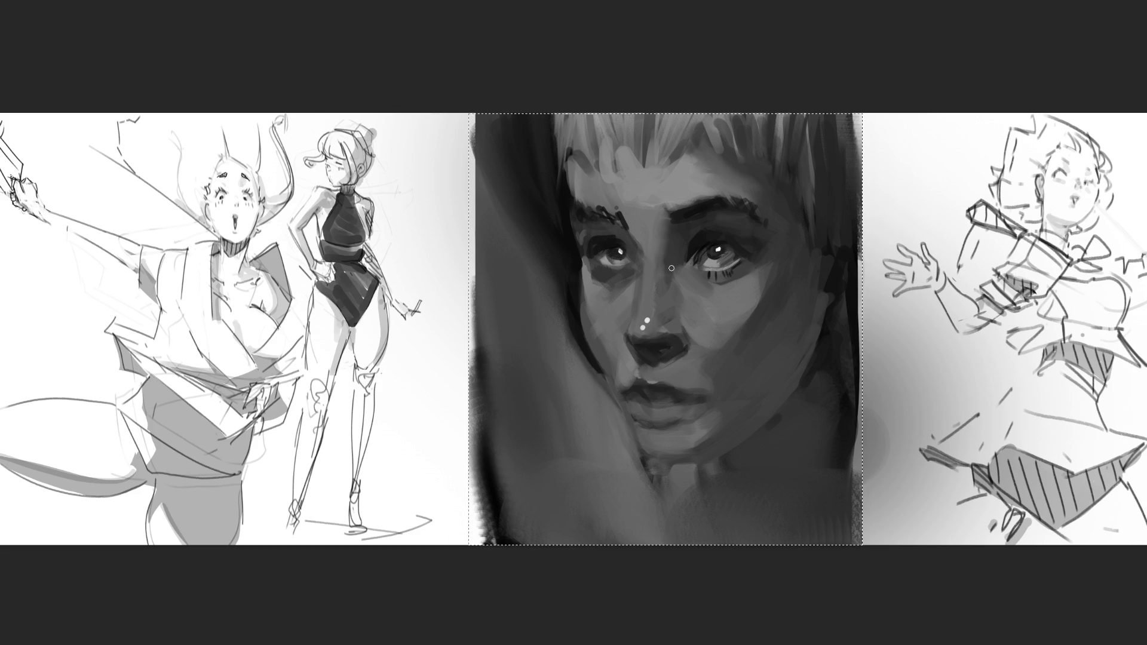
drag(649, 266, 637, 327)
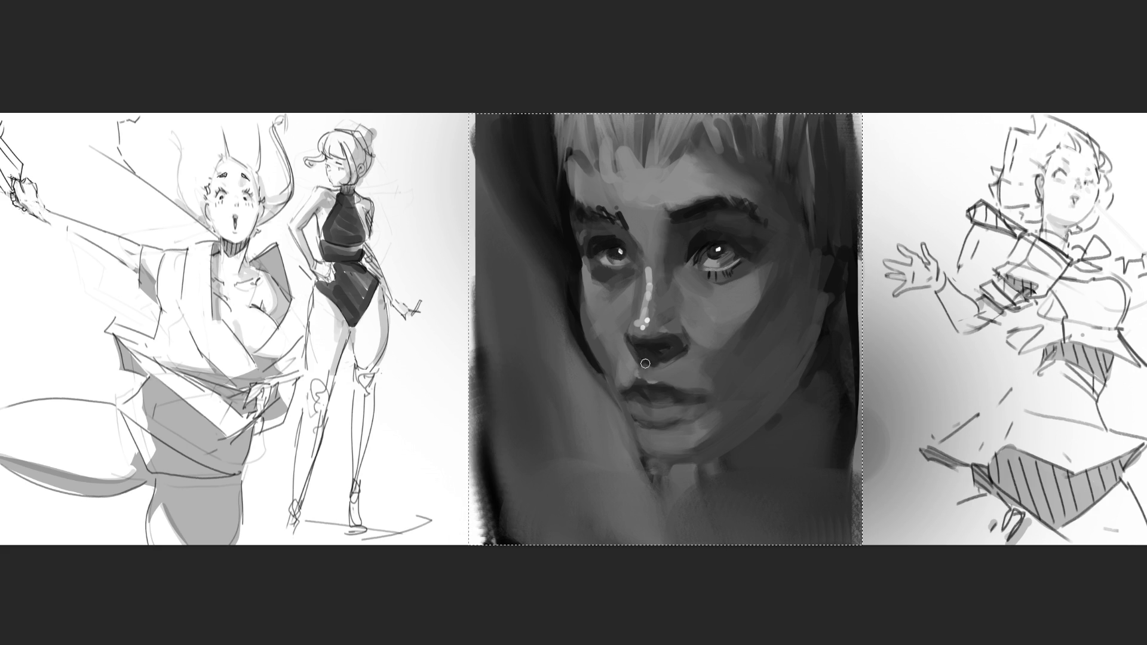
key(ctrl+z)
key(ctrl+z)
key(ctrl+z)
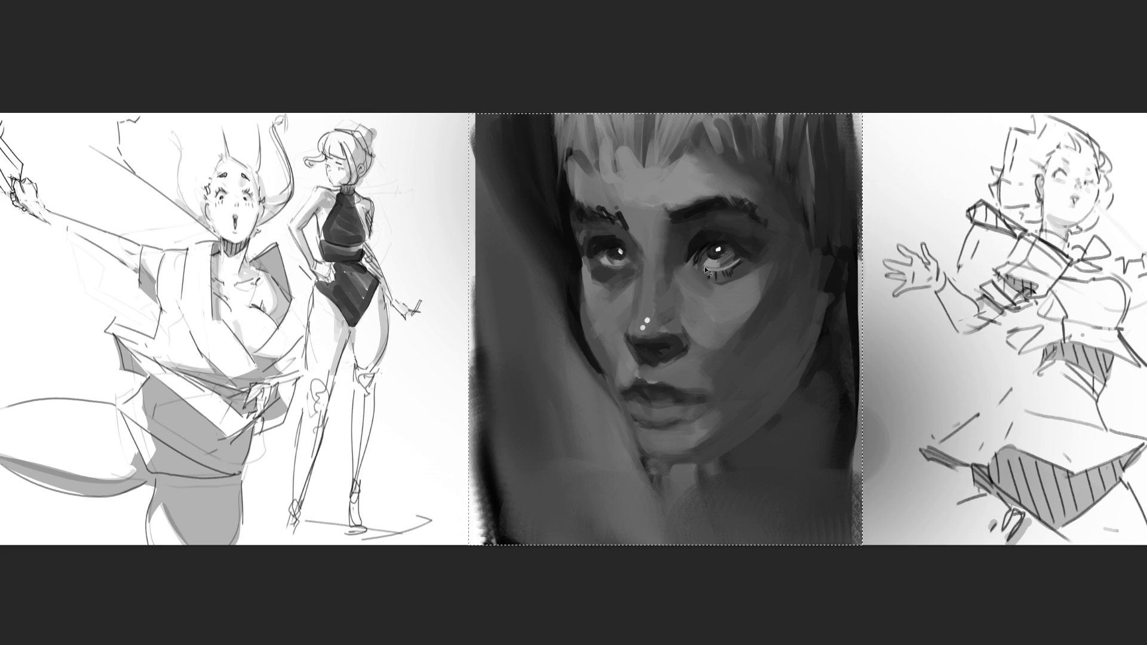
key(ctrl+z)
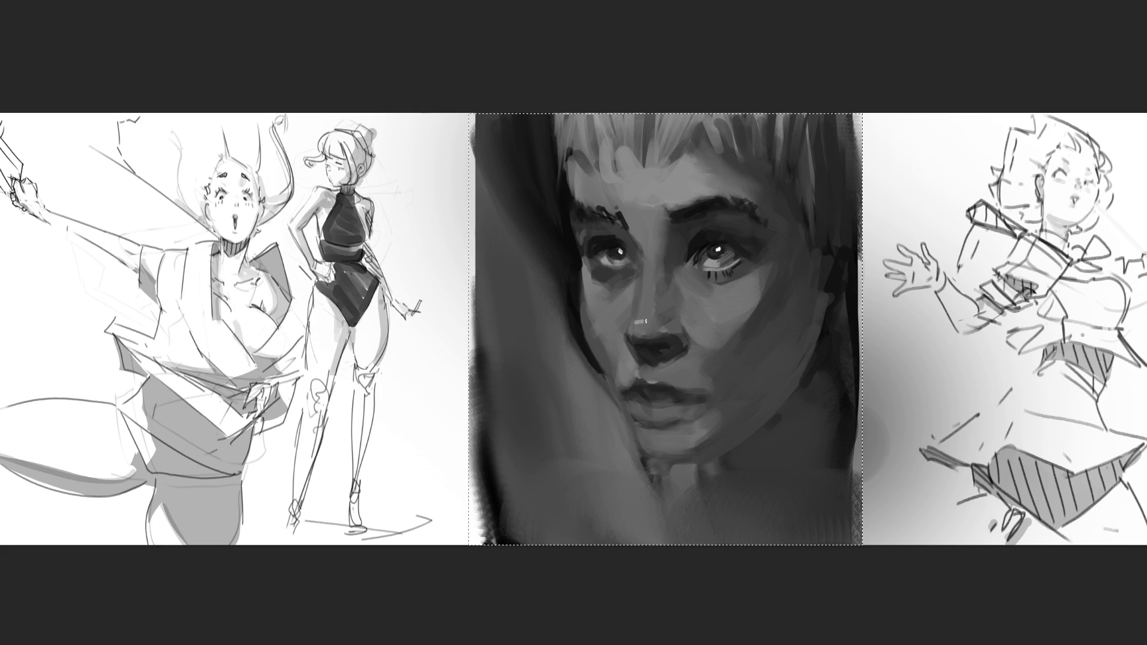
mouse_move(648, 326)
mouse_down()
mouse_move(639, 330)
mouse_move(643, 294)
mouse_up()
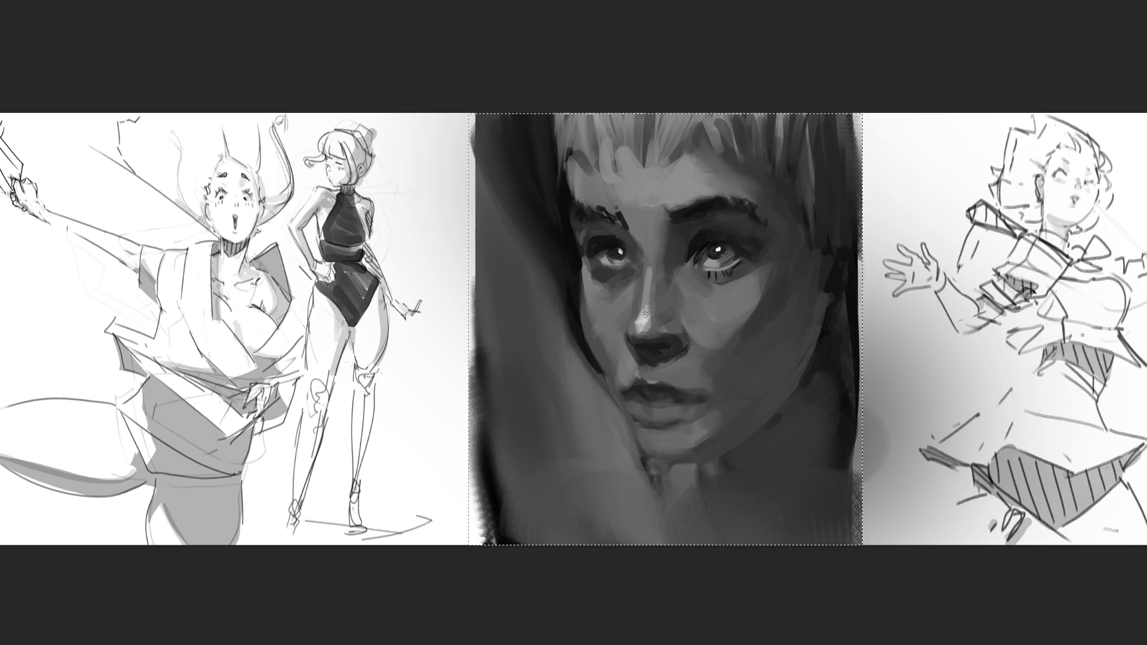
Step: Lighten under both eyes and add a catchlight to the left eye
drag(705, 273, 693, 295)
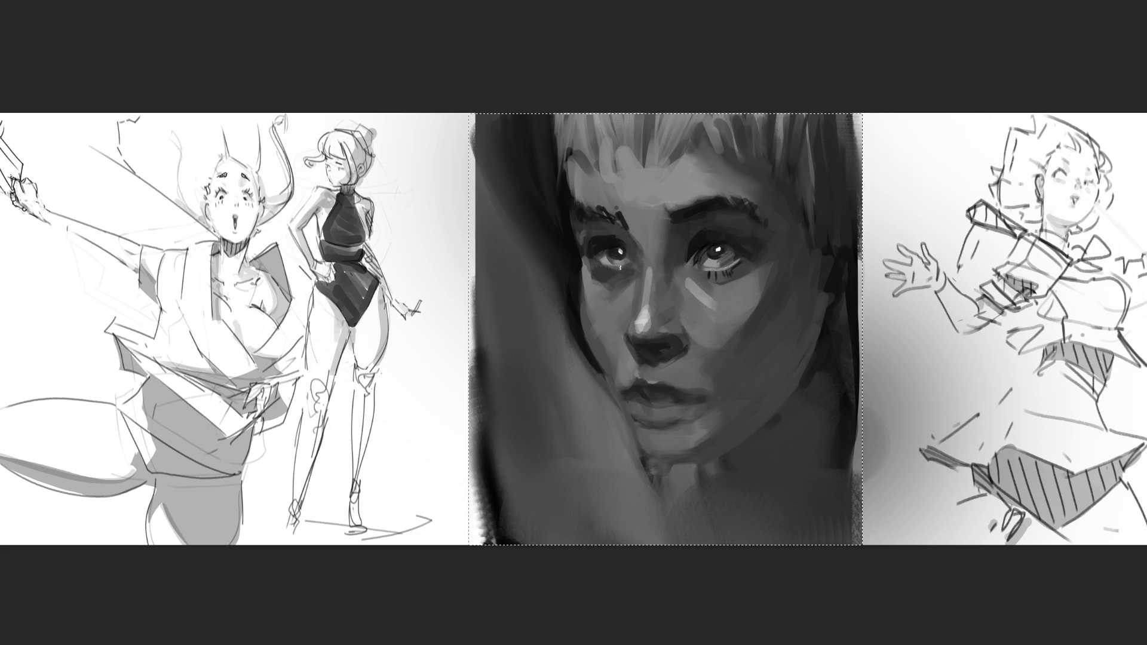
drag(605, 270, 632, 269)
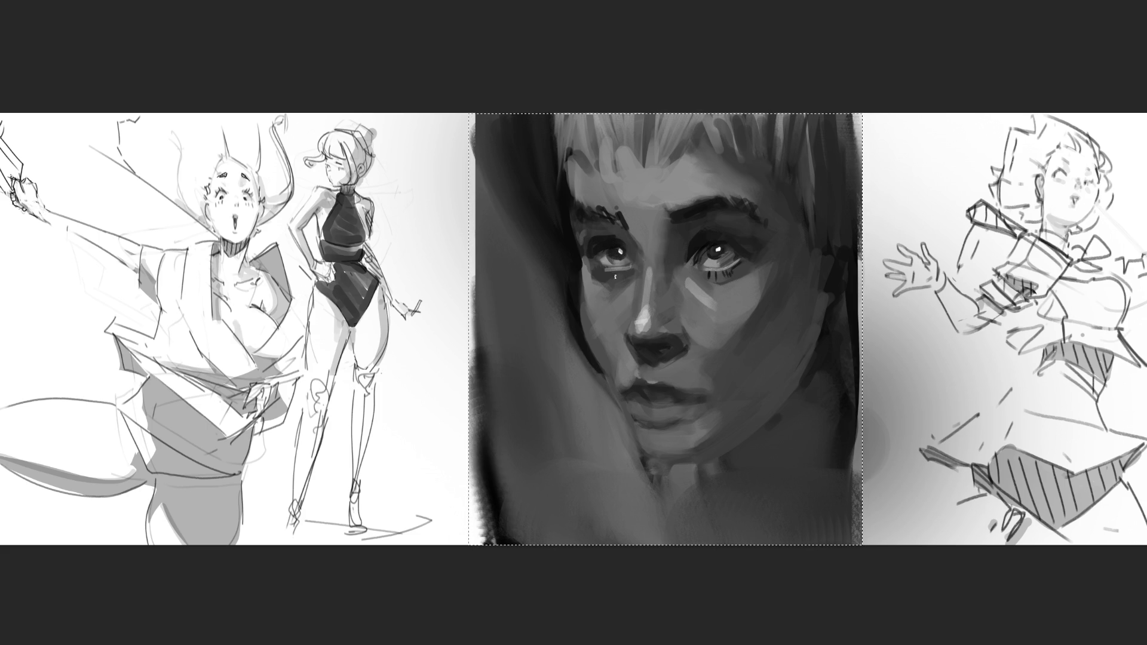
click(595, 263)
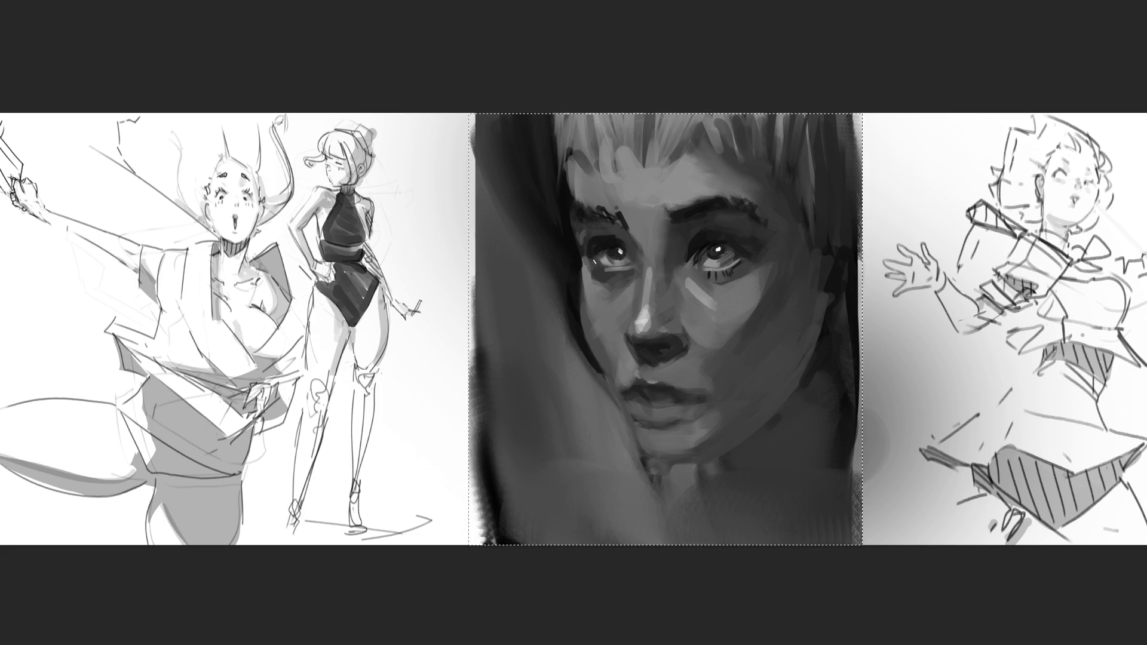
drag(602, 269, 630, 270)
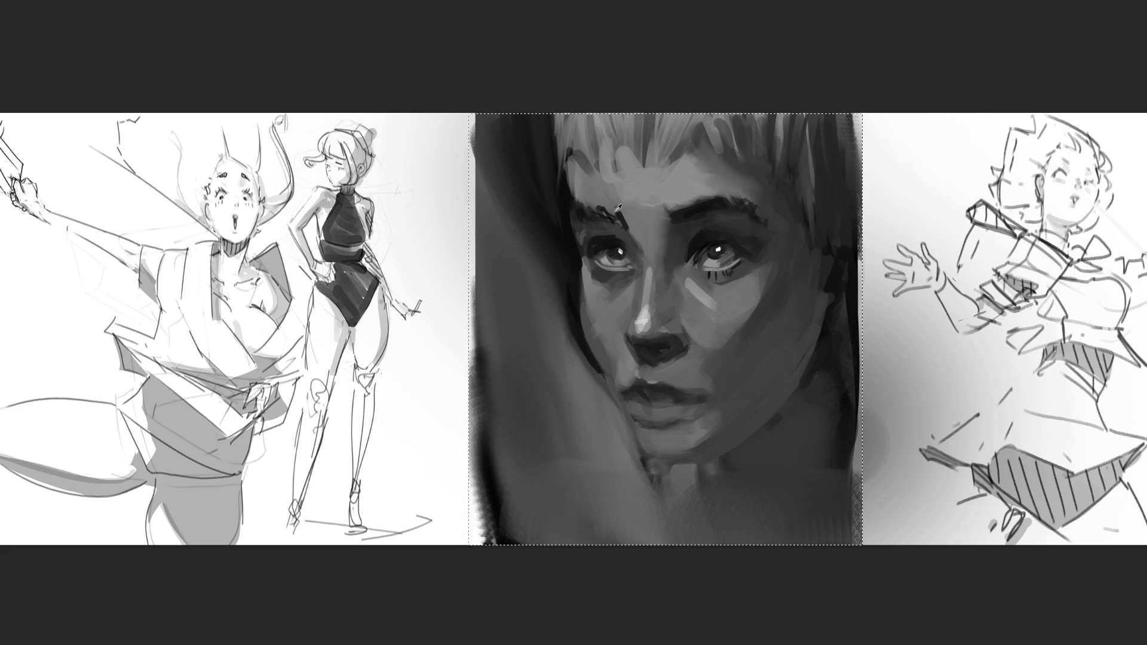
Step: Sample the left eye's tone and paint a white X across the middle portrait
alt+click(619, 249)
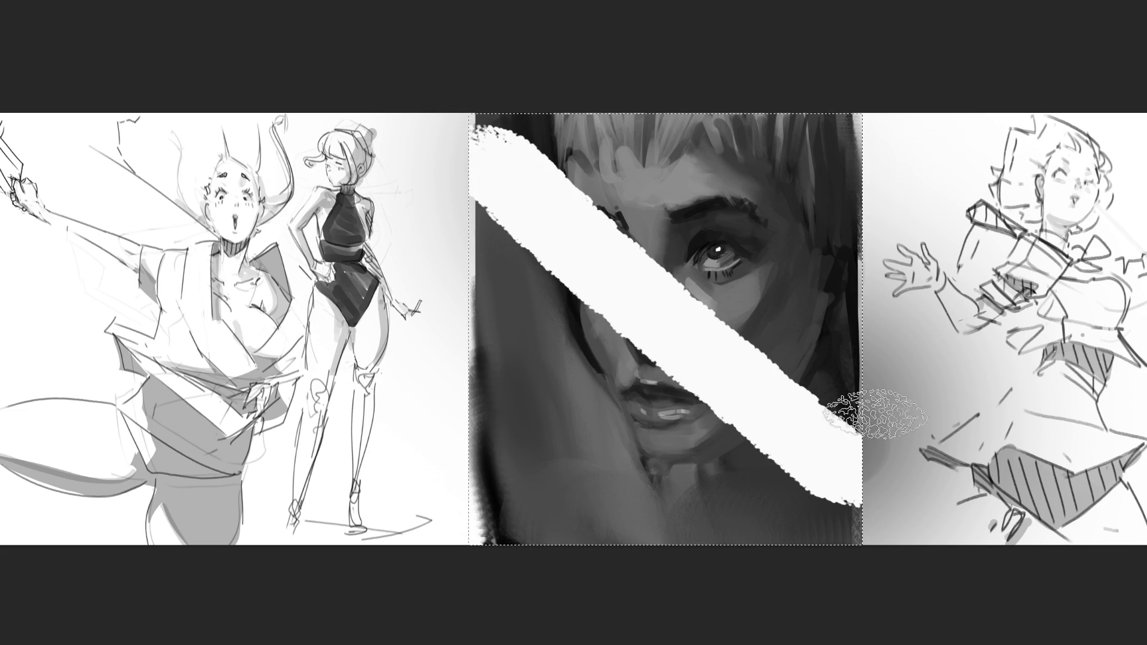
drag(833, 119, 481, 439)
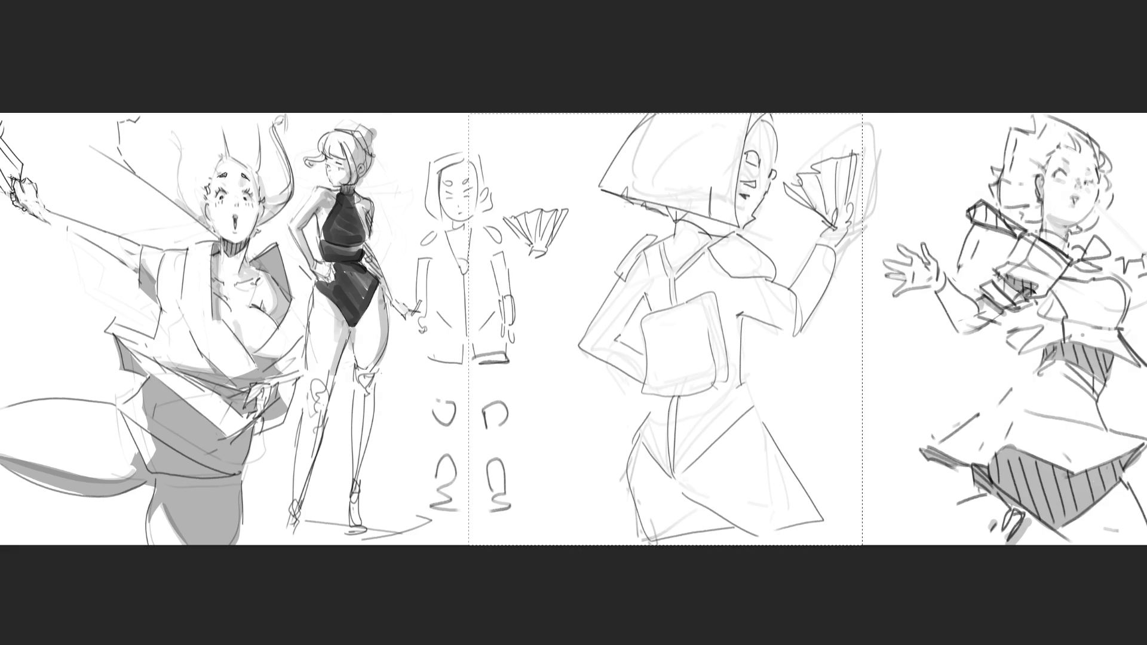
Step: Scale the middle sketches down with Free Transform, move them up and right, and zoom in
key(ctrl+d)
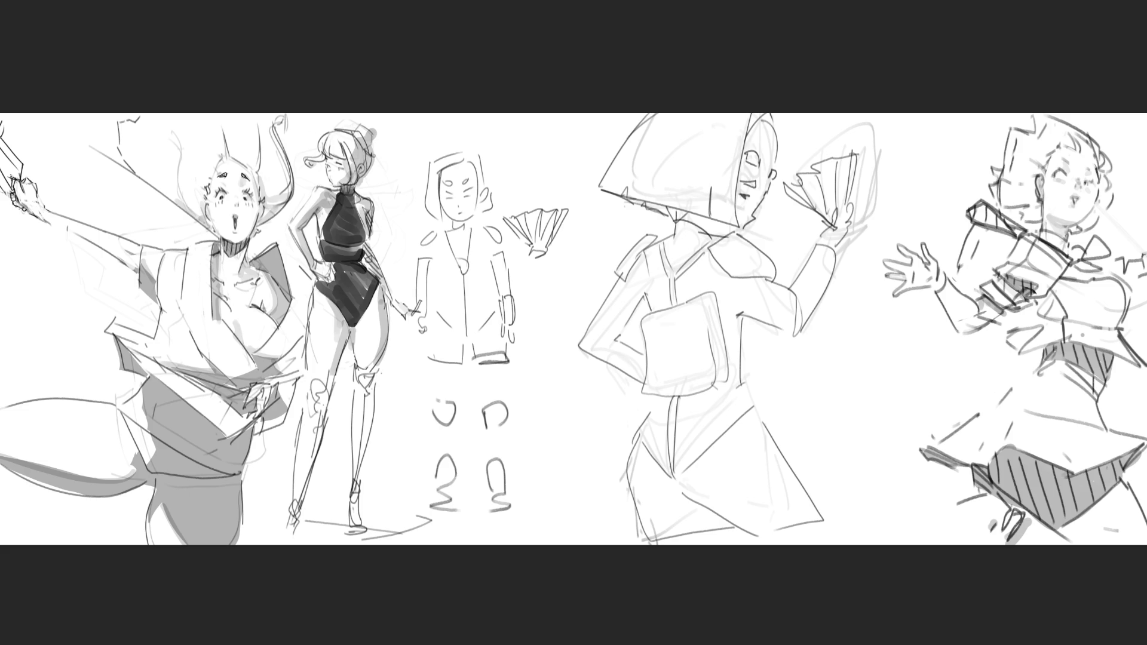
key(ctrl+t)
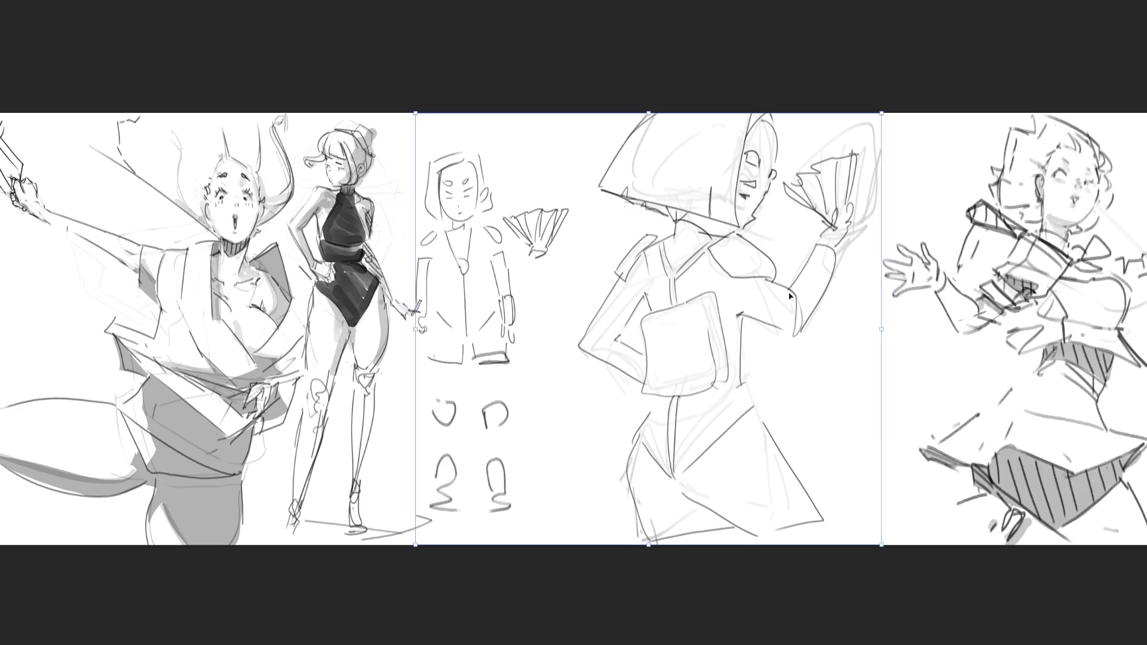
drag(882, 114, 697, 277)
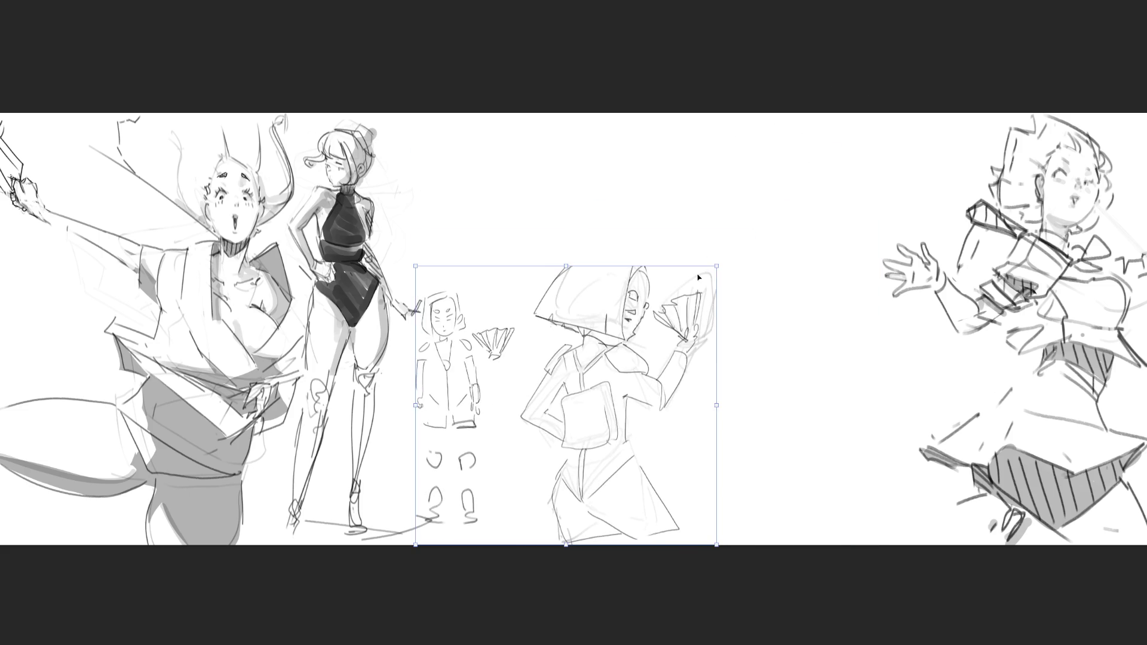
drag(587, 305, 674, 178)
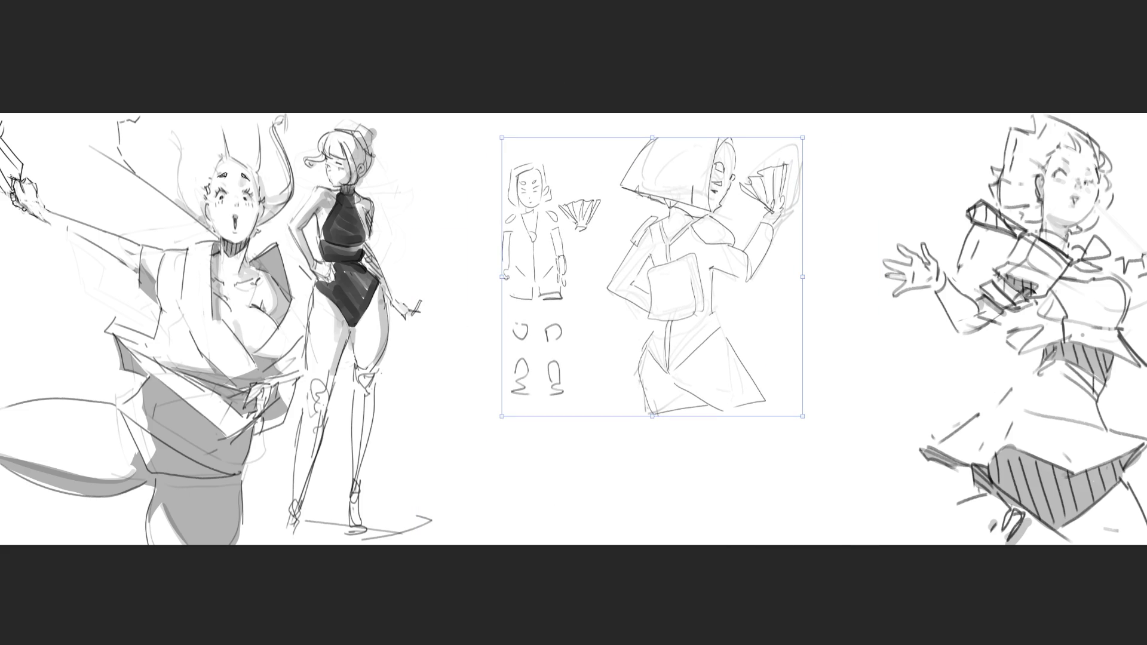
key(Return)
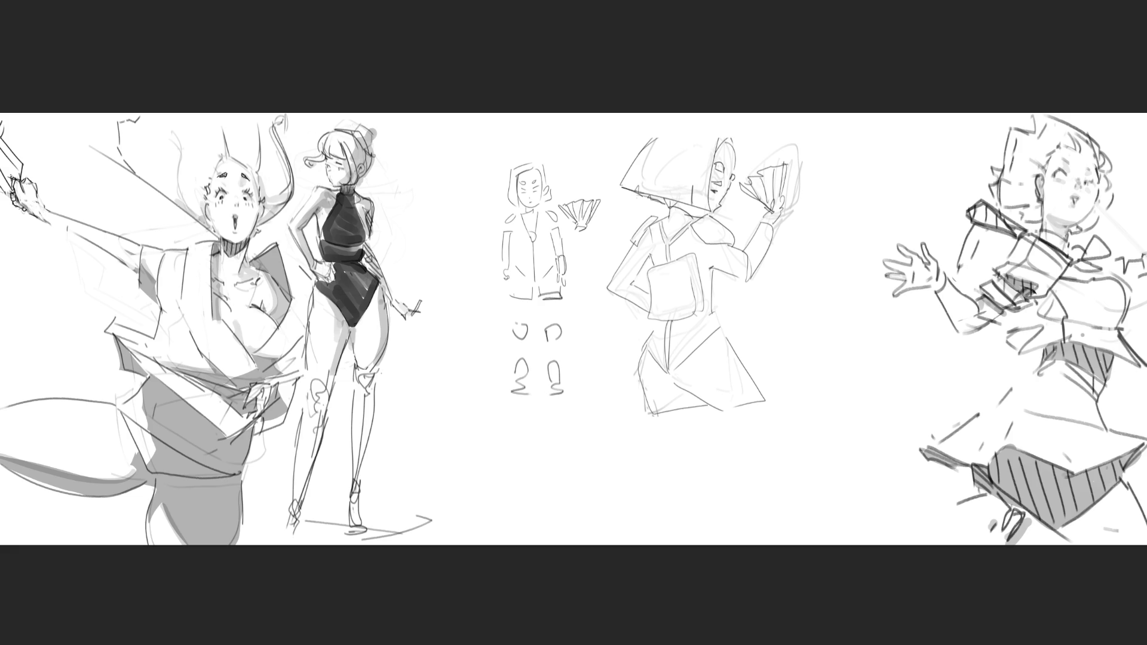
key(ctrl+plus)
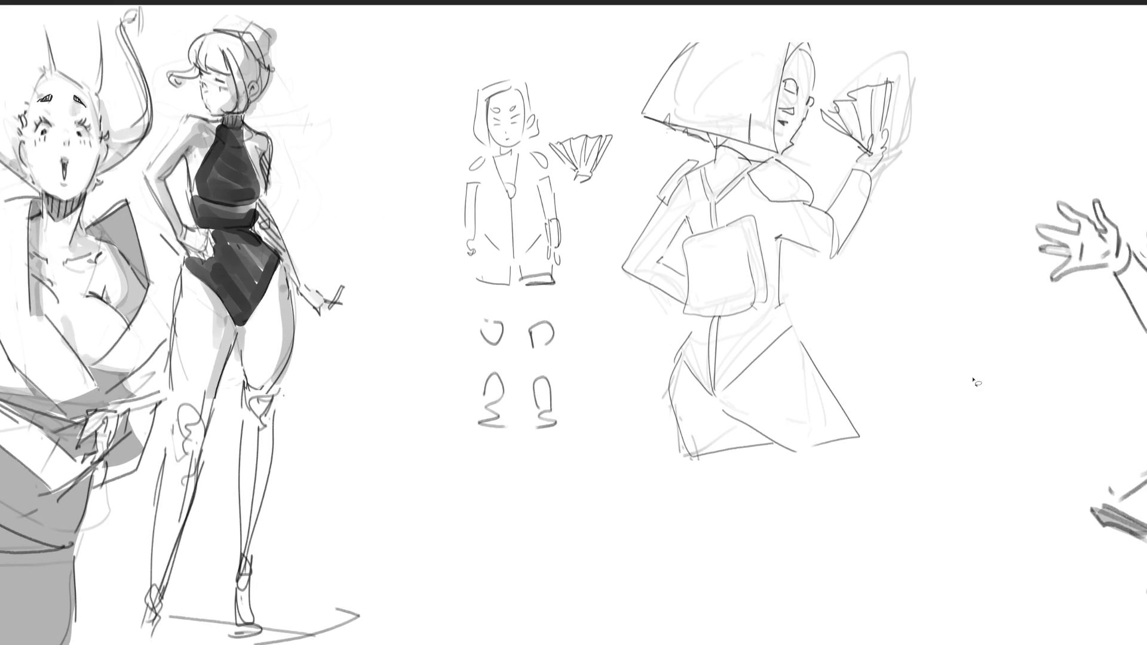
Step: Erase the middle sketches to faint lines and resize the brush to a fine tip
mouse_move(922, 324)
mouse_down()
mouse_move(953, 107)
mouse_move(410, 167)
mouse_move(555, 460)
mouse_move(707, 225)
mouse_up()
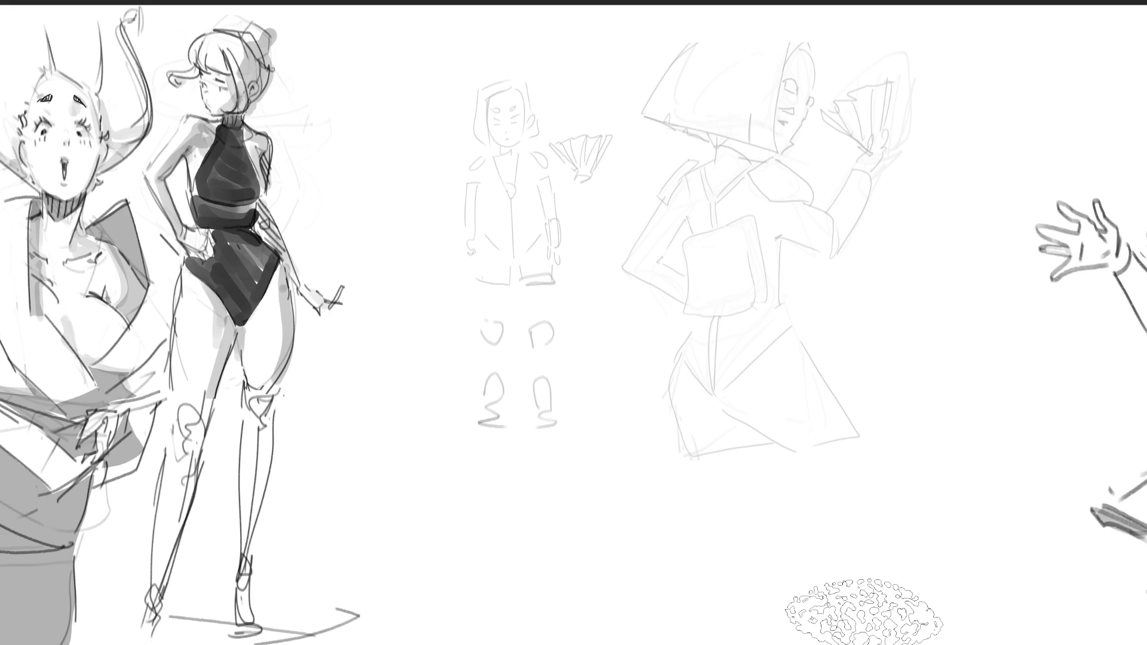
key(bracketright)
key(bracketright)
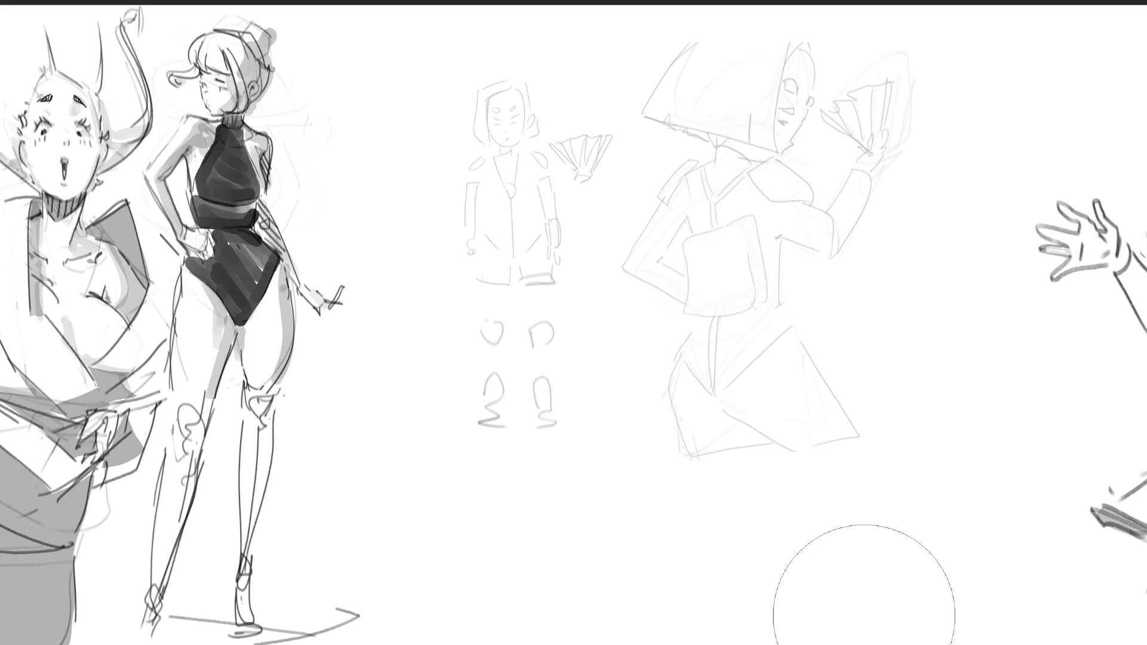
key(bracketright)
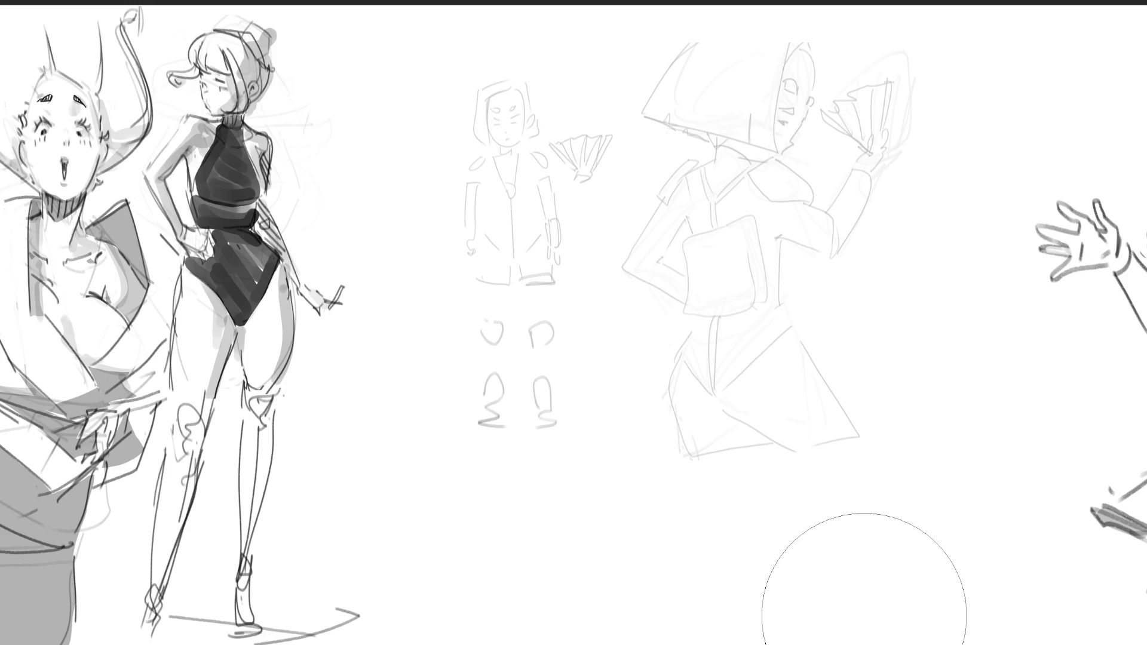
key(e)
Step: Draw dark new lines and a long arc over the hat sketch
drag(693, 73, 697, 108)
mouse_move(703, 53)
mouse_down()
mouse_move(727, 30)
mouse_move(771, 86)
mouse_up()
drag(760, 41, 771, 92)
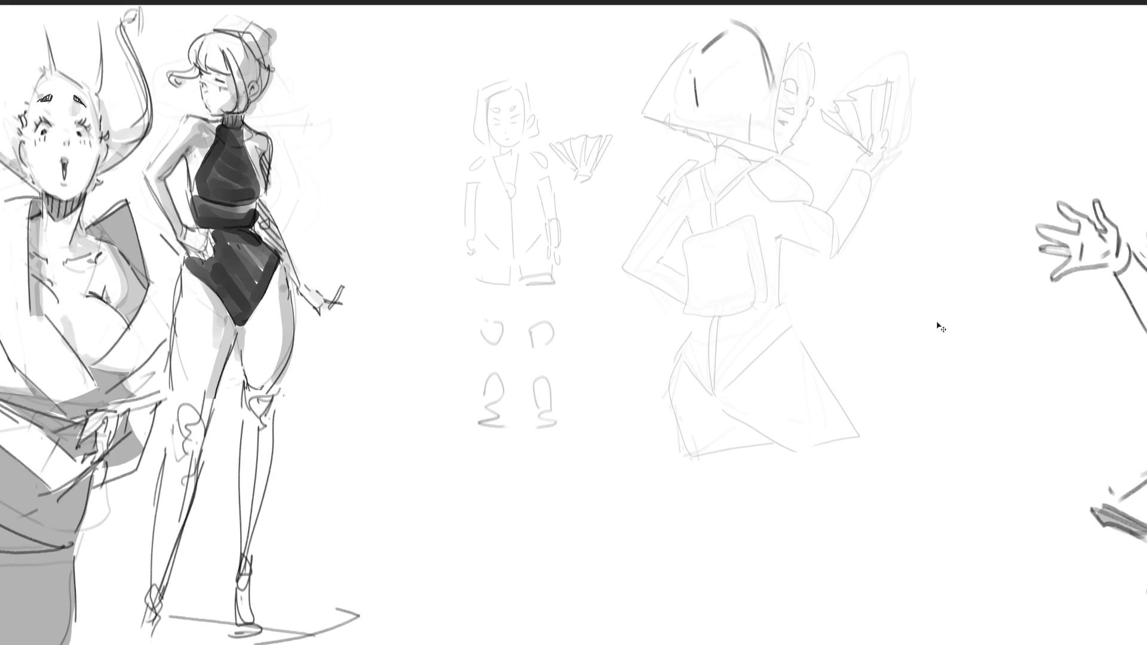
Step: Undo the last hat arc, then draw the head oval, chin, ear, neck and collar curve
key(ctrl+z)
key(ctrl+z)
key(ctrl+z)
key(ctrl+z)
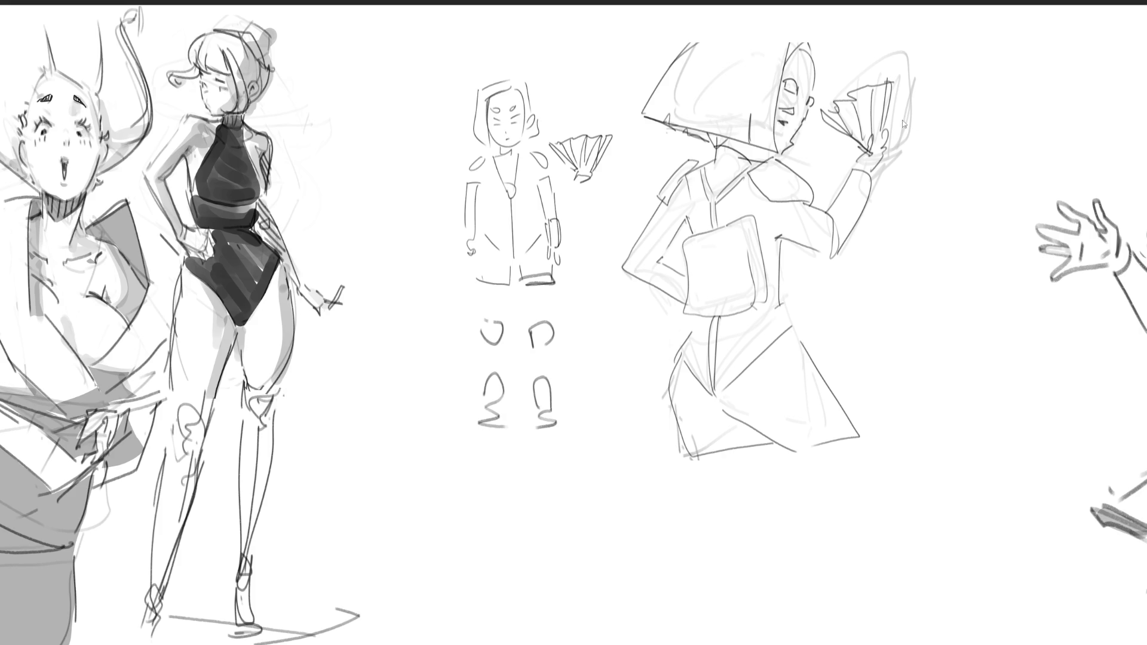
key(ctrl+z)
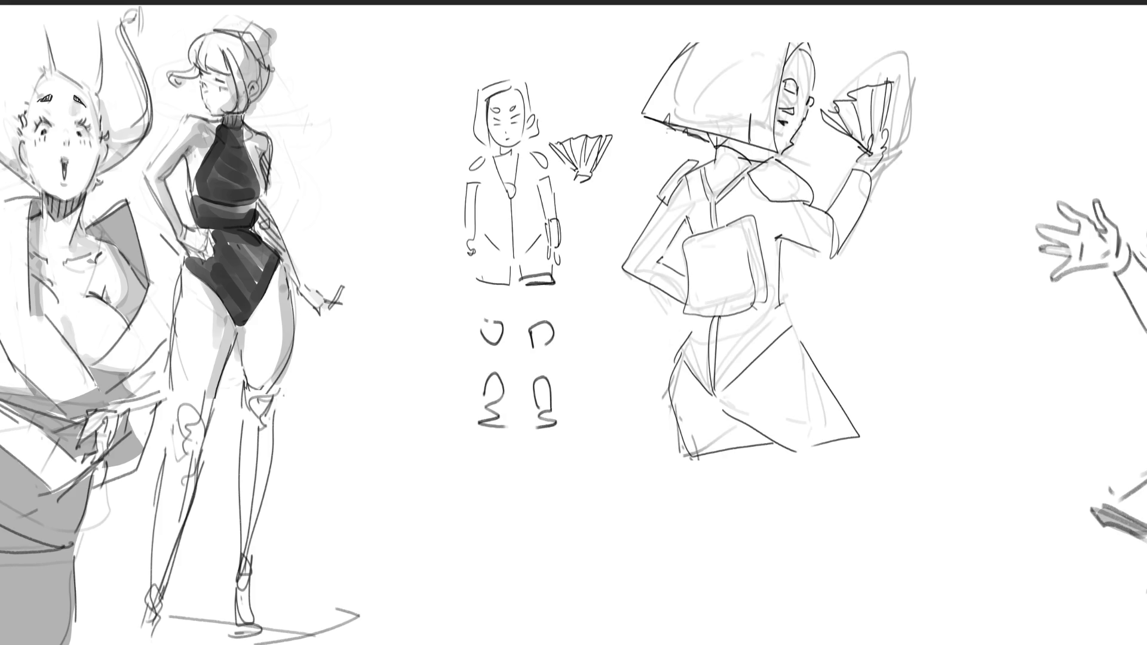
key(ctrl+shift+z)
key(ctrl+shift+z)
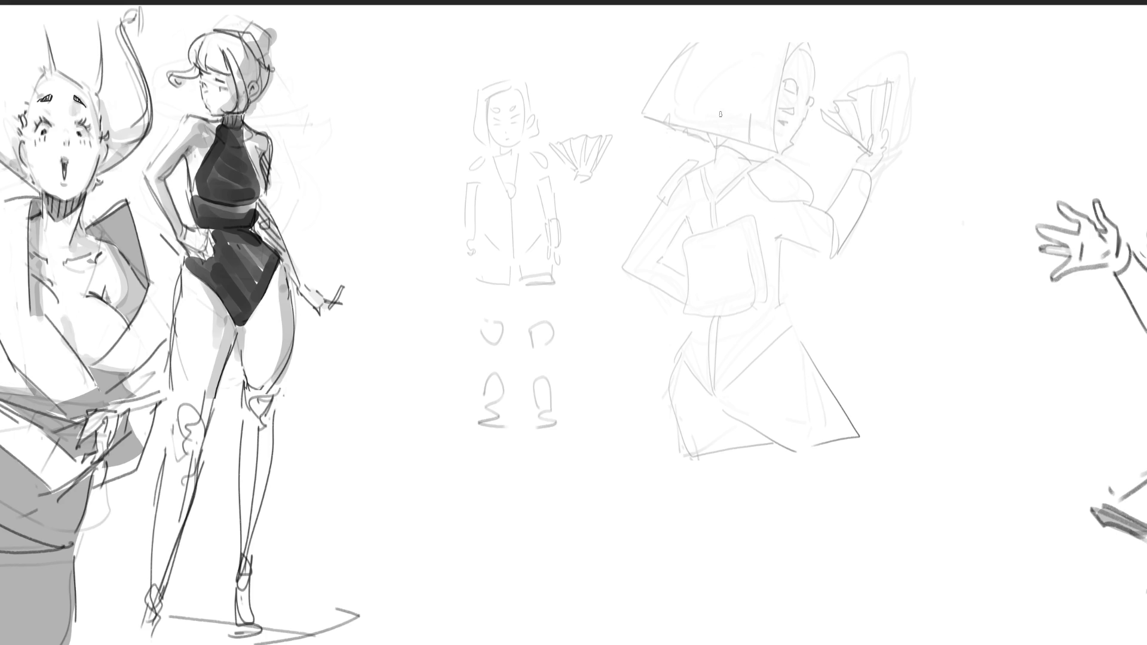
mouse_move(704, 126)
mouse_down()
mouse_move(696, 70)
mouse_move(740, 26)
mouse_move(773, 118)
mouse_move(759, 147)
mouse_up()
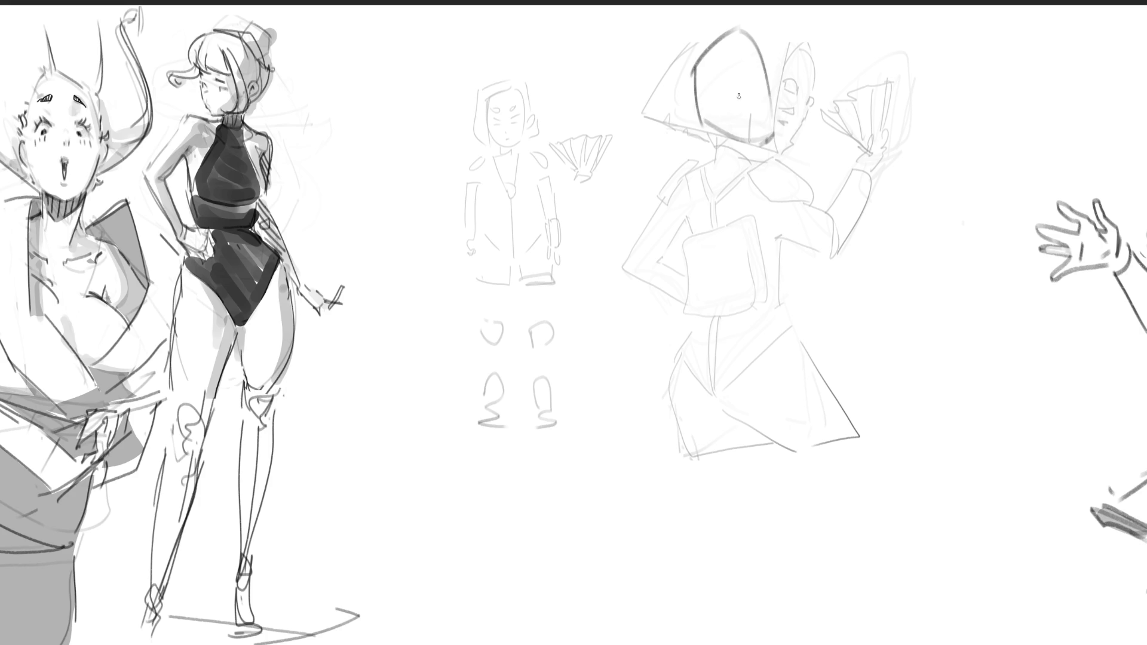
mouse_move(739, 72)
mouse_down()
mouse_move(729, 89)
mouse_move(765, 89)
mouse_move(749, 53)
mouse_up()
mouse_move(707, 119)
mouse_down()
mouse_move(717, 156)
mouse_move(769, 148)
mouse_move(709, 179)
mouse_move(685, 233)
mouse_move(789, 159)
mouse_up()
Step: Draw the collar, belt, hanging right sleeve and a folded fan in the lowered hand
drag(754, 162, 785, 202)
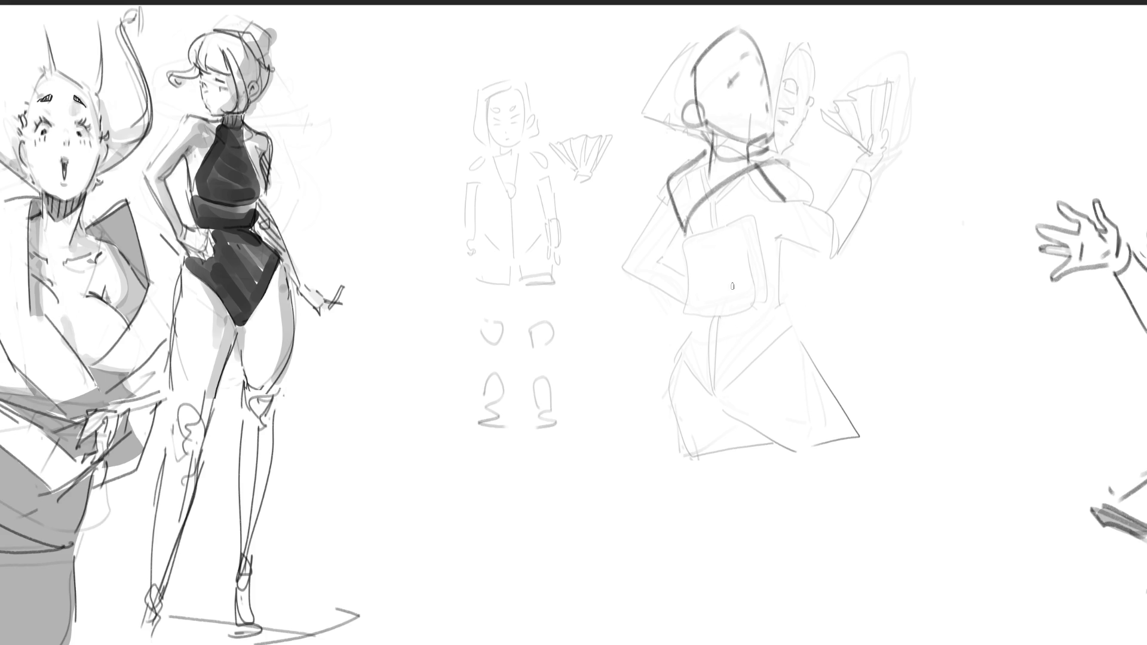
mouse_move(699, 204)
mouse_down()
mouse_move(694, 226)
mouse_move(758, 244)
mouse_up()
mouse_move(789, 165)
mouse_down()
mouse_move(794, 276)
mouse_move(772, 281)
mouse_up()
drag(790, 292, 801, 300)
drag(804, 249, 858, 328)
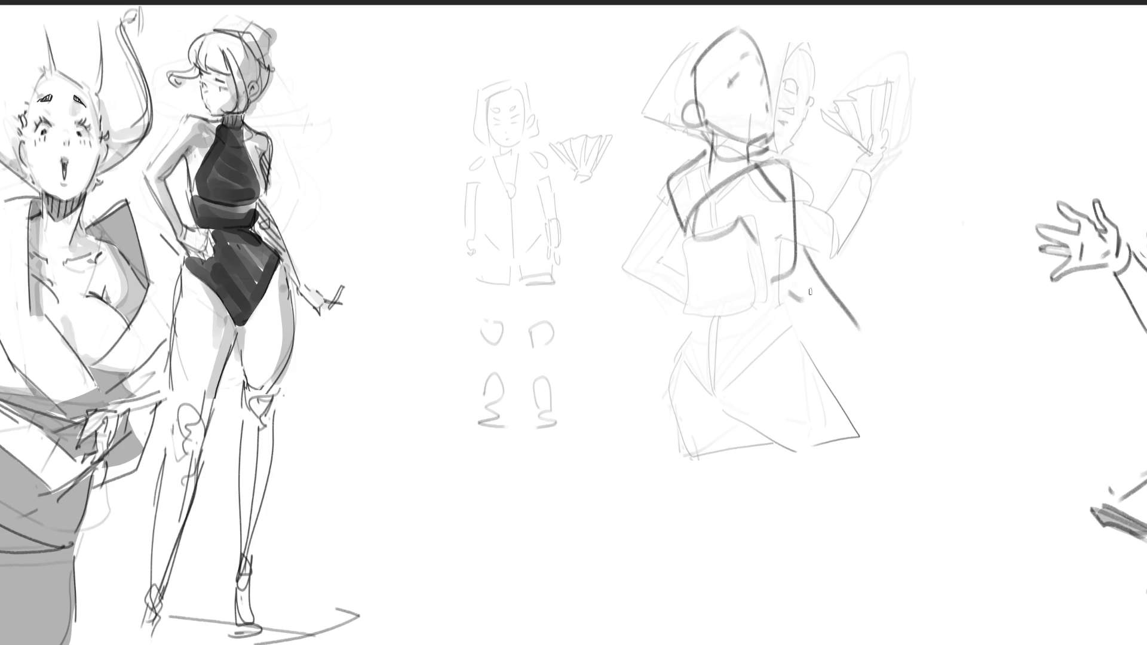
drag(807, 290, 880, 338)
drag(879, 337, 896, 319)
mouse_move(894, 222)
mouse_down()
mouse_move(885, 321)
mouse_move(915, 216)
mouse_move(883, 314)
mouse_up()
mouse_move(911, 220)
mouse_down()
mouse_move(930, 215)
mouse_move(878, 323)
mouse_move(888, 317)
mouse_up()
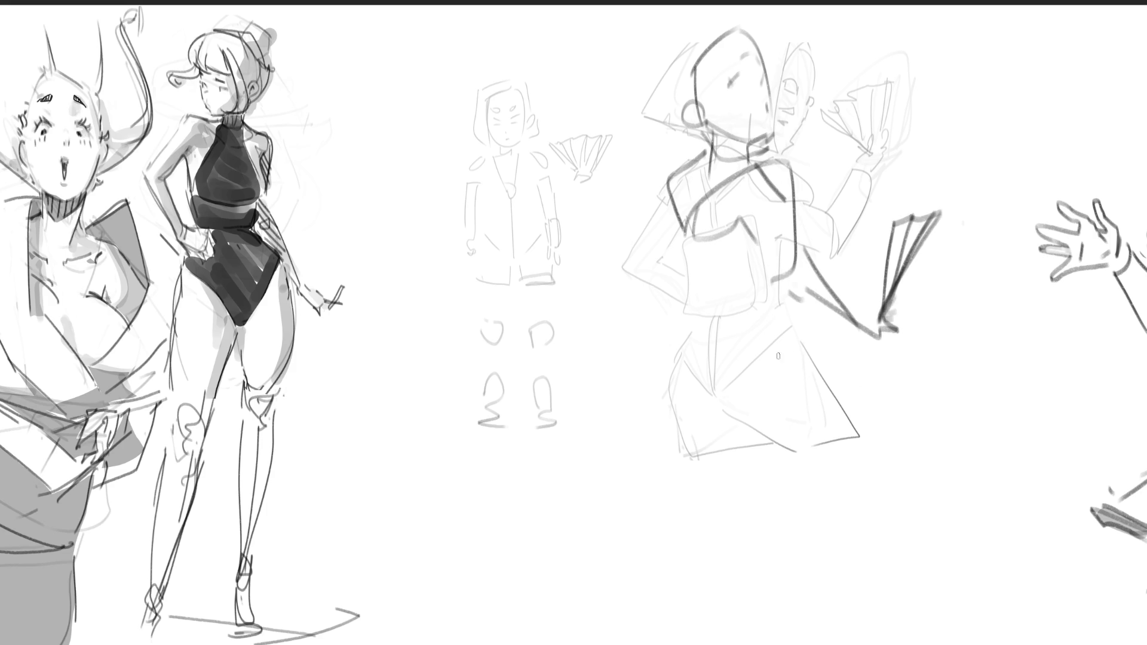
Step: Outline the figure's left sleeve, arm and waist
mouse_move(672, 176)
mouse_down()
mouse_move(650, 246)
mouse_move(660, 362)
mouse_up()
drag(675, 247, 673, 256)
drag(681, 216, 663, 277)
drag(664, 281, 665, 368)
drag(680, 239, 659, 361)
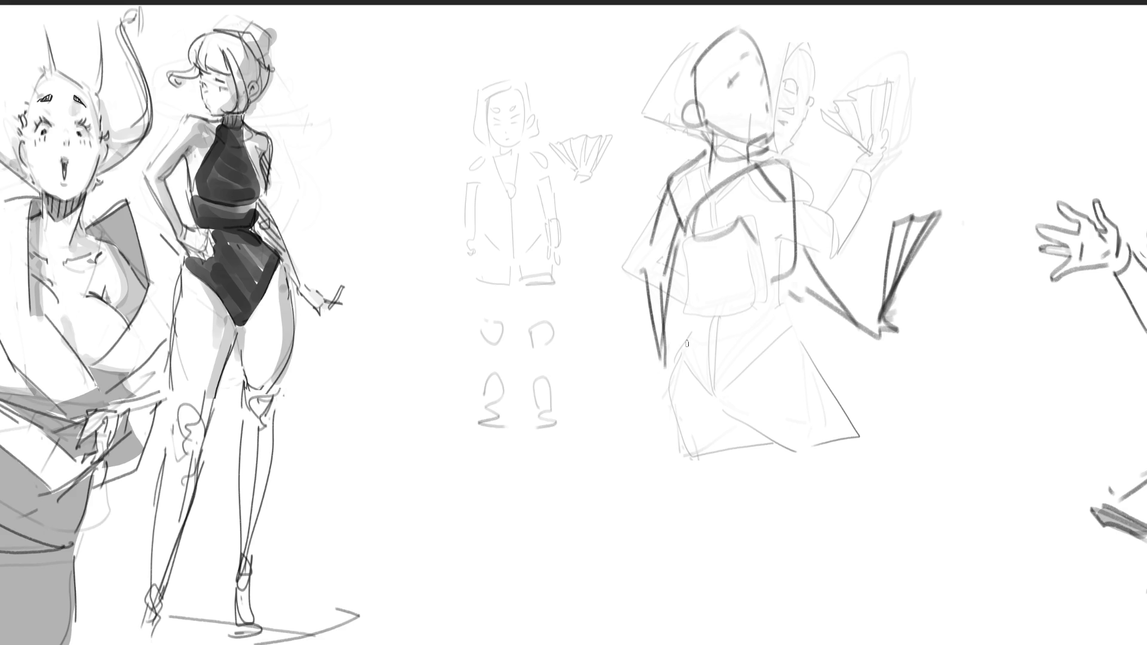
mouse_move(681, 237)
mouse_down()
mouse_move(703, 321)
mouse_move(780, 327)
mouse_up()
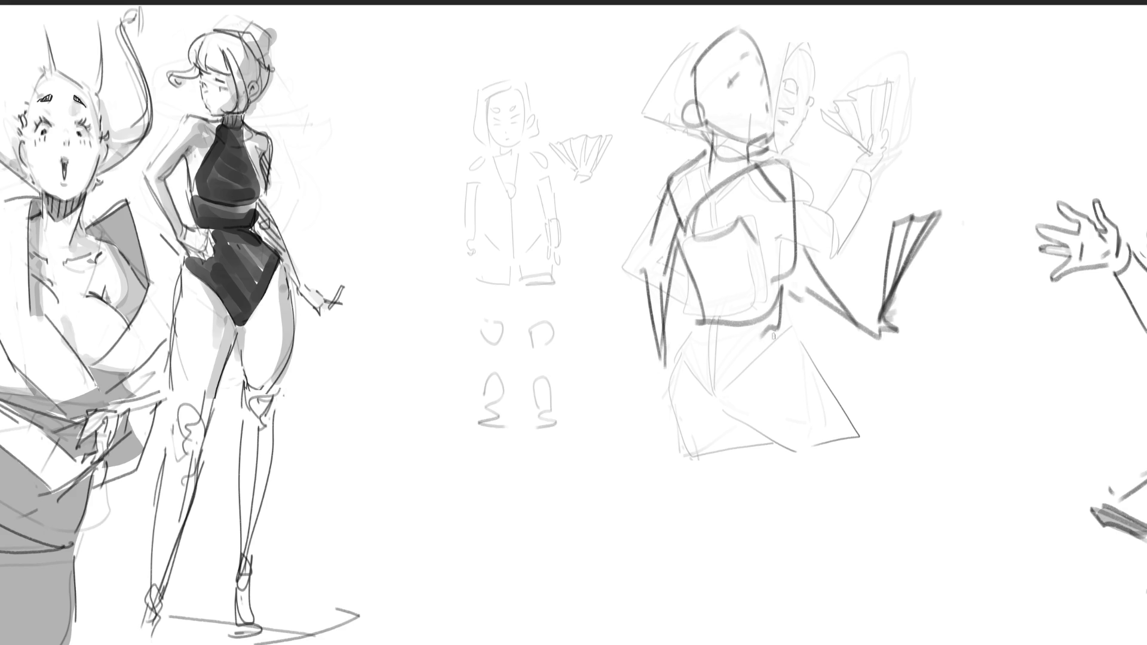
Step: Draw the skirt band, skirt curves and hem, and both legs
mouse_move(704, 312)
mouse_down()
mouse_move(686, 352)
mouse_move(777, 336)
mouse_up()
drag(782, 296, 777, 346)
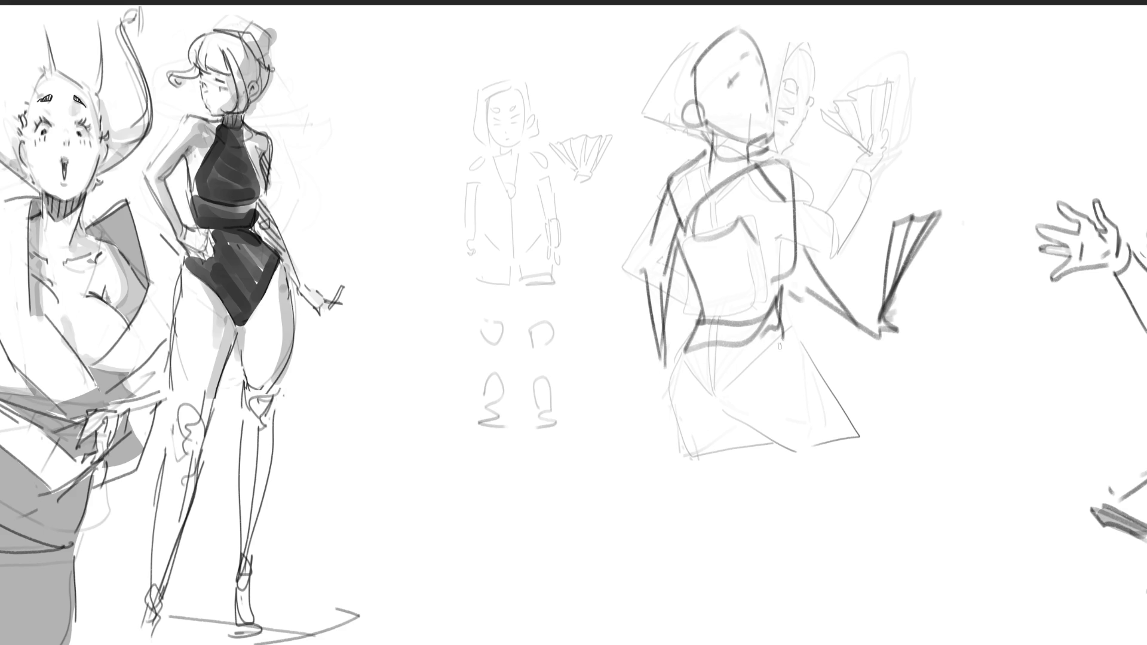
mouse_move(724, 309)
mouse_down()
mouse_move(738, 445)
mouse_move(772, 450)
mouse_up()
drag(798, 306, 857, 515)
mouse_move(747, 436)
mouse_down()
mouse_move(864, 576)
mouse_move(876, 643)
mouse_up()
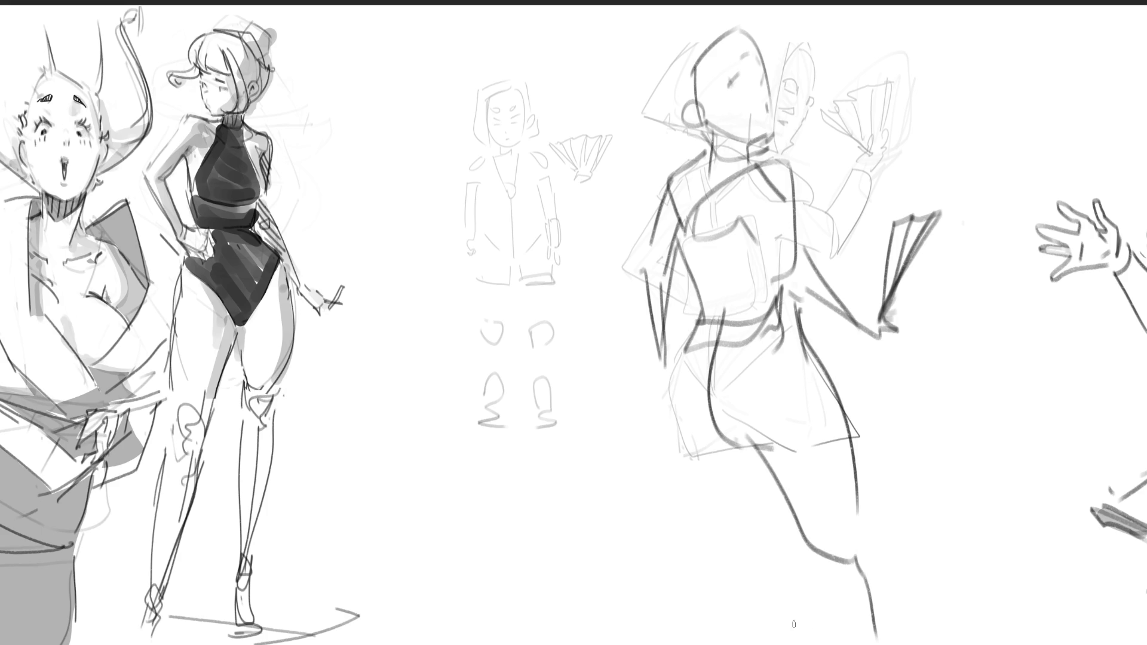
mouse_move(705, 311)
mouse_down()
mouse_move(658, 426)
mouse_move(657, 412)
mouse_move(730, 506)
mouse_move(669, 621)
mouse_move(693, 626)
mouse_up()
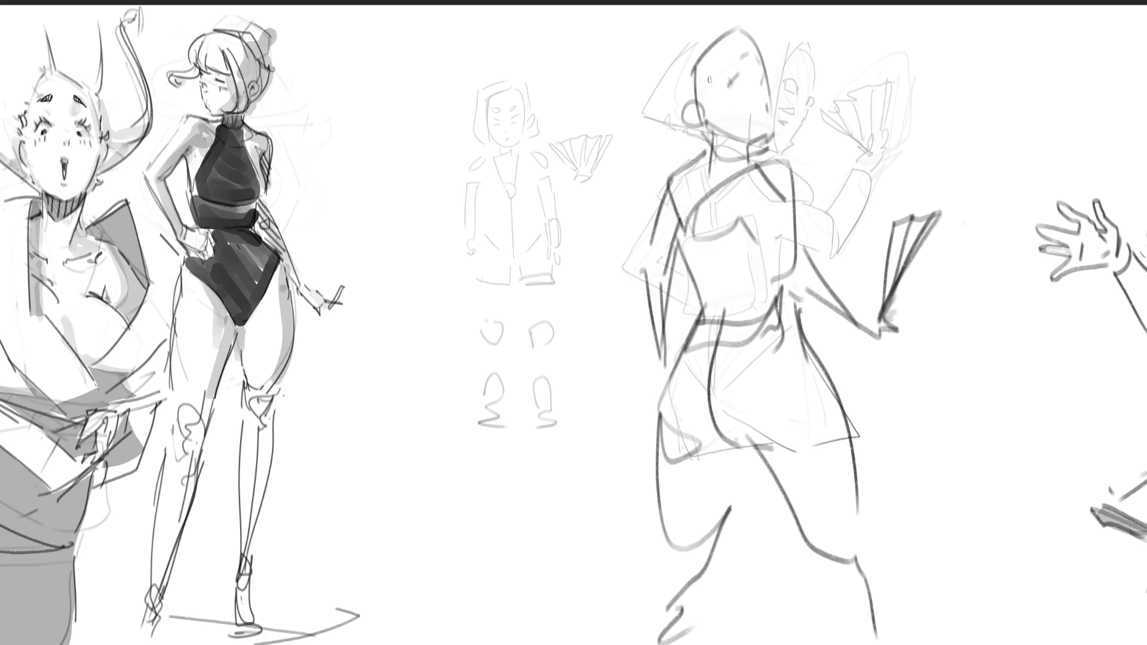
Step: Redraw the face, jaw and shoulder lines and the hat brim over the head
drag(750, 25, 726, 127)
mouse_move(721, 57)
mouse_down()
mouse_move(716, 107)
mouse_move(748, 103)
mouse_move(720, 145)
mouse_up()
drag(726, 135, 649, 185)
mouse_move(622, 126)
mouse_down()
mouse_move(657, 151)
mouse_move(676, 106)
mouse_up()
drag(739, 31, 688, 41)
mouse_move(650, 44)
mouse_down()
mouse_move(642, 135)
mouse_move(696, 12)
mouse_move(746, 26)
mouse_move(682, 137)
mouse_up()
Step: Add the hair edge and the eyes, nose and mouth
drag(736, 81, 680, 125)
mouse_move(754, 31)
mouse_down()
mouse_move(740, 59)
mouse_move(776, 52)
mouse_move(778, 87)
mouse_up()
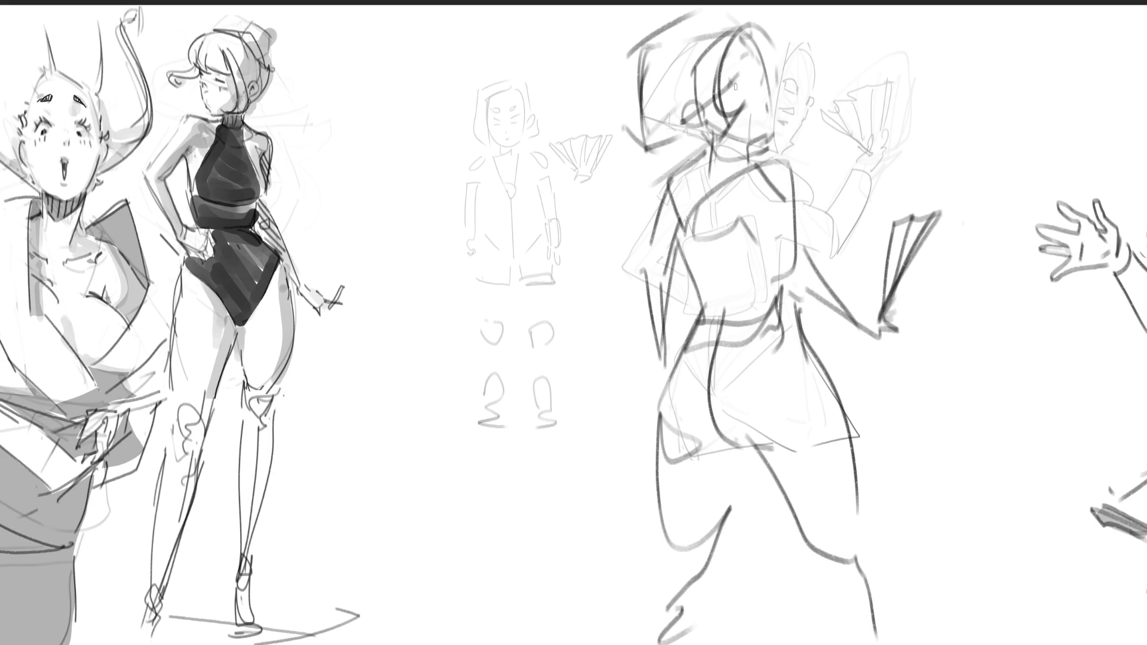
drag(738, 55, 765, 58)
mouse_move(753, 72)
mouse_down()
mouse_move(764, 78)
mouse_move(744, 77)
mouse_up()
drag(763, 73, 768, 105)
Step: Finish the facial features and zoom the view around the sheet's centre
mouse_move(735, 97)
mouse_down()
mouse_move(750, 111)
mouse_move(748, 80)
mouse_move(768, 130)
mouse_up()
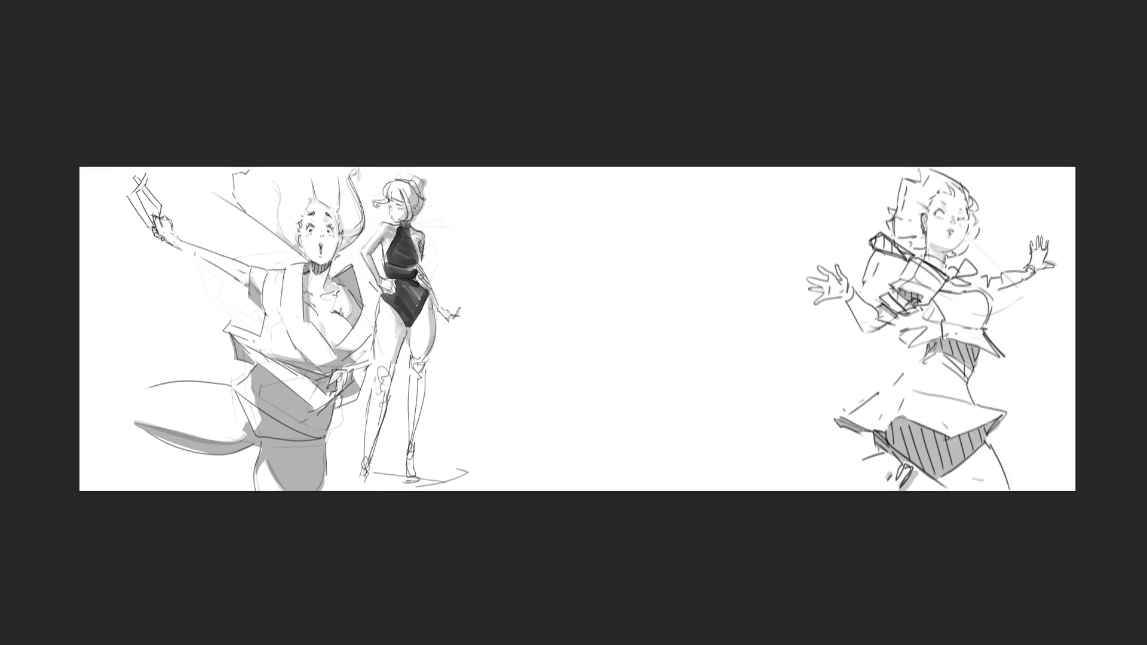
key(ctrl+plus)
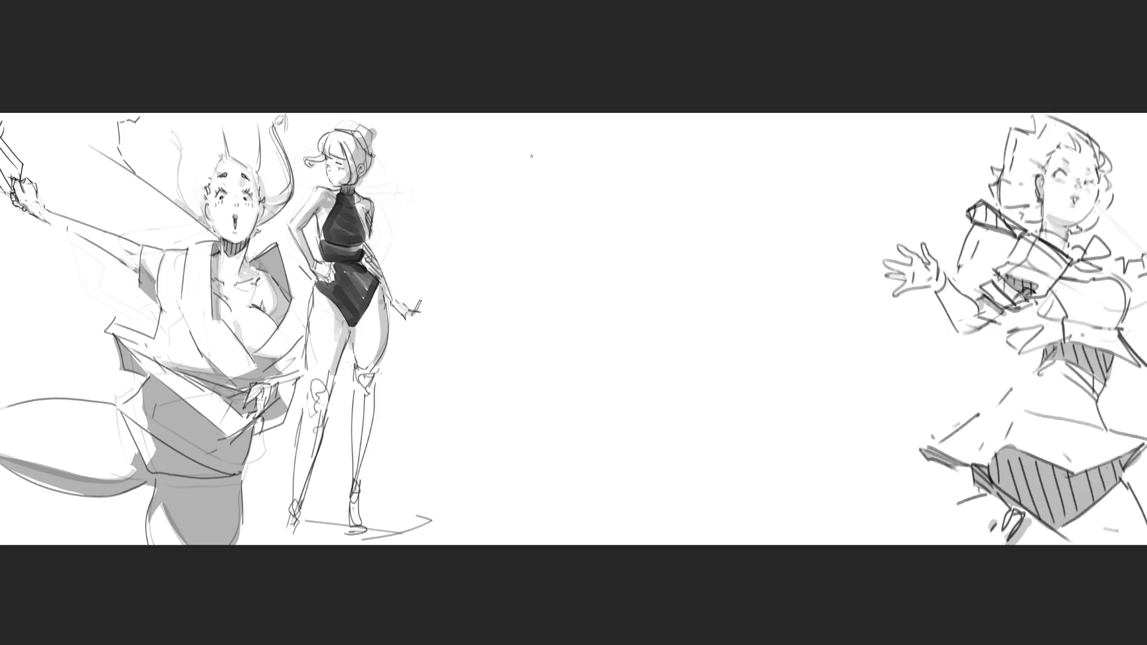
Step: Sketch the new figure's small head, hooked hair, collar V and a torso line
mouse_move(533, 184)
mouse_down()
mouse_move(533, 149)
mouse_move(552, 134)
mouse_move(588, 174)
mouse_move(556, 164)
mouse_up()
mouse_move(533, 187)
mouse_down()
mouse_move(558, 203)
mouse_move(575, 198)
mouse_up()
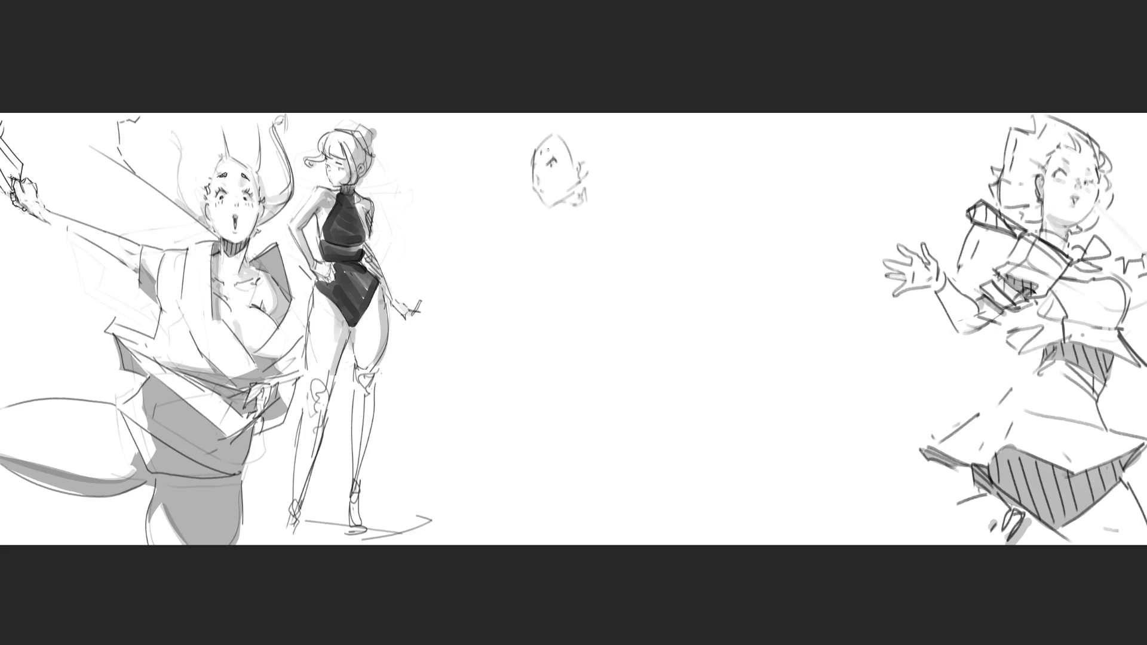
mouse_move(537, 146)
mouse_down()
mouse_move(515, 158)
mouse_move(530, 170)
mouse_move(520, 148)
mouse_move(551, 141)
mouse_move(556, 115)
mouse_move(575, 142)
mouse_move(608, 148)
mouse_move(587, 208)
mouse_move(568, 221)
mouse_move(588, 215)
mouse_move(559, 209)
mouse_move(585, 244)
mouse_up()
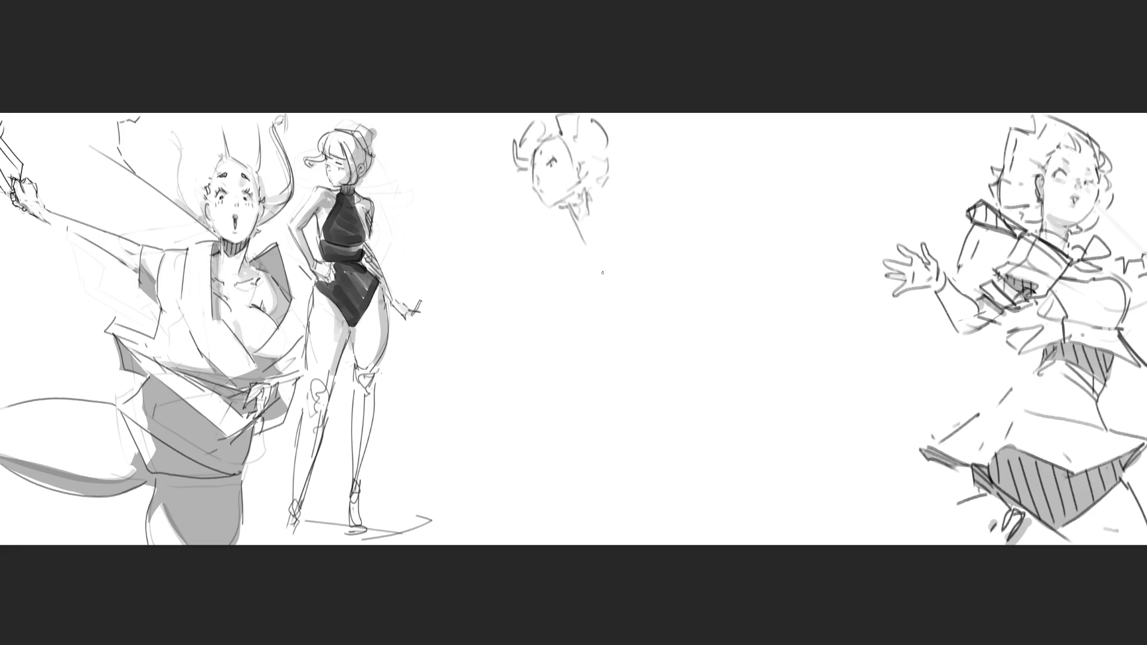
mouse_move(585, 190)
mouse_down()
mouse_move(576, 226)
mouse_move(609, 220)
mouse_up()
mouse_move(590, 209)
mouse_down()
mouse_move(559, 233)
mouse_move(590, 232)
mouse_up()
mouse_move(612, 249)
mouse_down()
mouse_move(623, 261)
mouse_move(625, 236)
mouse_up()
drag(640, 277, 646, 300)
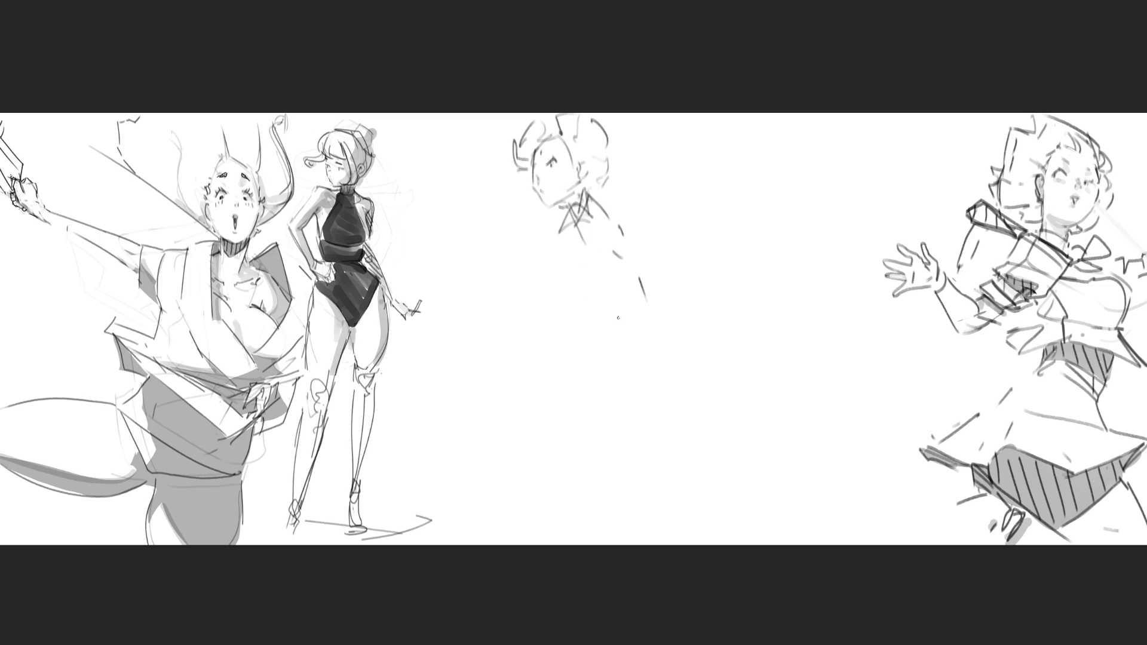
Step: Rough in the shoulder, arm, lower torso, back, hip and legs
drag(591, 251, 553, 280)
mouse_move(562, 229)
mouse_down()
mouse_move(541, 288)
mouse_move(577, 264)
mouse_move(598, 269)
mouse_move(635, 314)
mouse_move(603, 327)
mouse_move(619, 341)
mouse_up()
mouse_move(647, 309)
mouse_down()
mouse_move(645, 276)
mouse_move(653, 353)
mouse_up()
drag(650, 355, 607, 371)
mouse_move(595, 357)
mouse_down()
mouse_move(599, 376)
mouse_move(657, 405)
mouse_up()
mouse_move(659, 358)
mouse_down()
mouse_move(672, 417)
mouse_move(641, 444)
mouse_up()
drag(595, 361, 560, 478)
mouse_move(568, 492)
mouse_down()
mouse_move(598, 485)
mouse_move(681, 413)
mouse_up()
drag(681, 412, 698, 446)
mouse_move(700, 459)
mouse_down()
mouse_move(688, 464)
mouse_move(700, 504)
mouse_up()
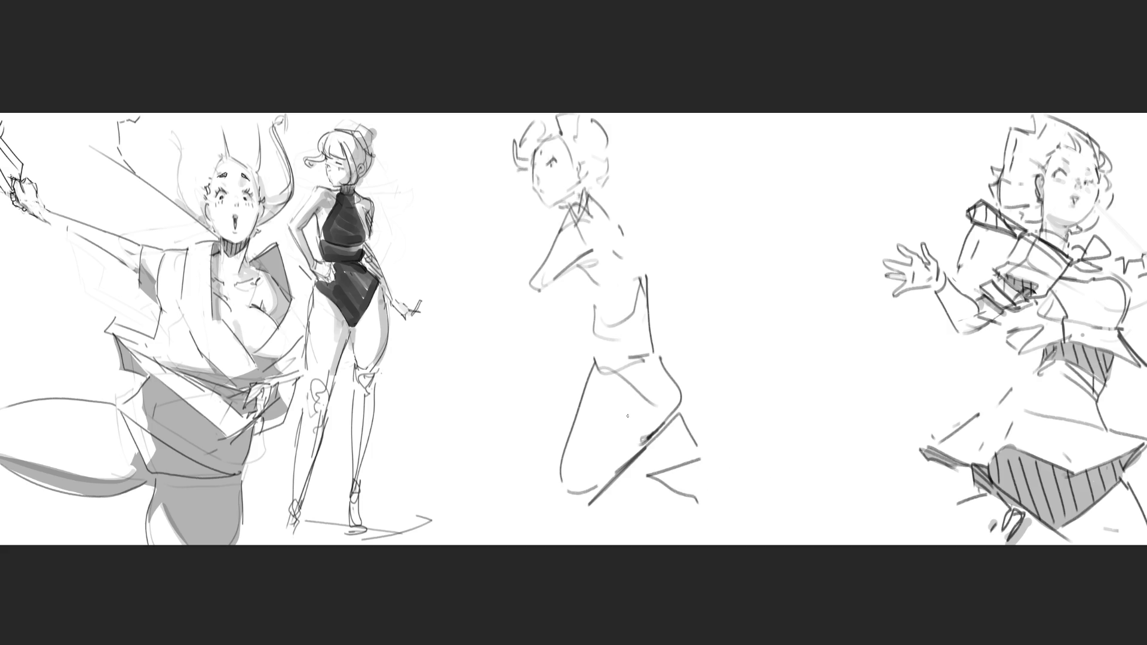
Step: Add a chest curve, the left arm and shoulder, and rework the hair
mouse_move(567, 271)
mouse_down()
mouse_move(586, 294)
mouse_move(537, 272)
mouse_move(527, 291)
mouse_up()
drag(547, 242, 539, 265)
mouse_move(533, 195)
mouse_down()
mouse_move(515, 245)
mouse_move(527, 263)
mouse_up()
mouse_move(511, 261)
mouse_down()
mouse_move(528, 273)
mouse_move(564, 216)
mouse_up()
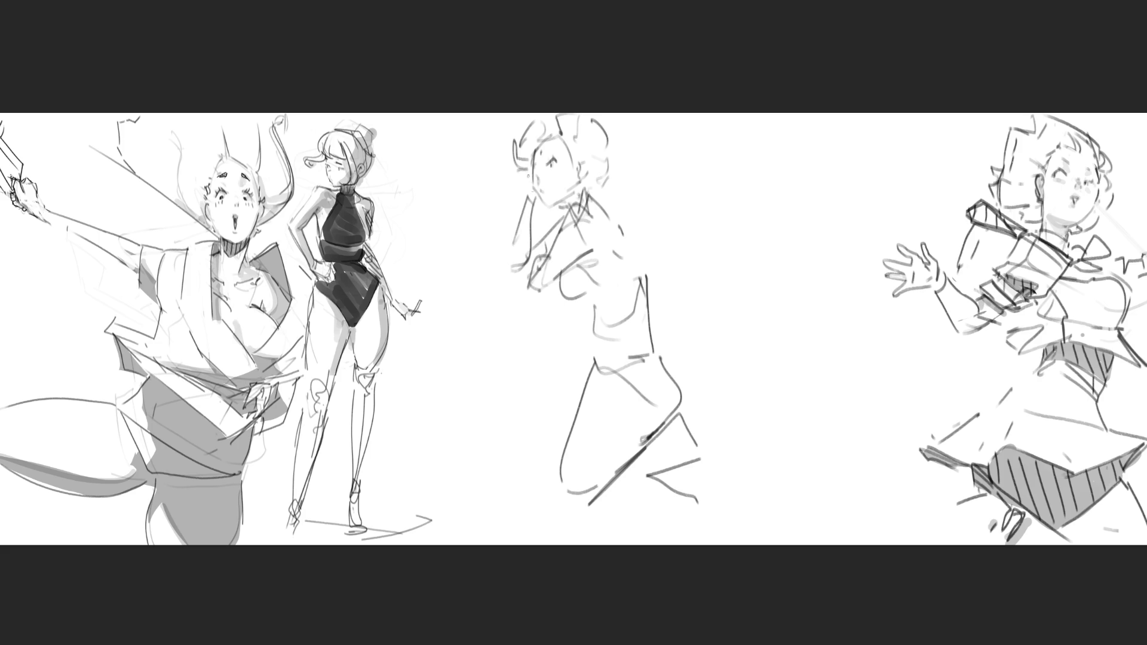
drag(530, 157, 534, 231)
drag(535, 226, 517, 251)
Step: Strengthen the back and waist, refine the hip and legs, and add a shoulder line
drag(620, 210, 637, 286)
mouse_move(641, 300)
mouse_down()
mouse_move(652, 332)
mouse_move(636, 353)
mouse_up()
mouse_move(637, 352)
mouse_down()
mouse_move(600, 380)
mouse_move(648, 344)
mouse_up()
mouse_move(657, 333)
mouse_down()
mouse_move(662, 363)
mouse_move(601, 455)
mouse_up()
mouse_move(676, 366)
mouse_down()
mouse_move(695, 399)
mouse_move(625, 476)
mouse_up()
drag(686, 415, 718, 496)
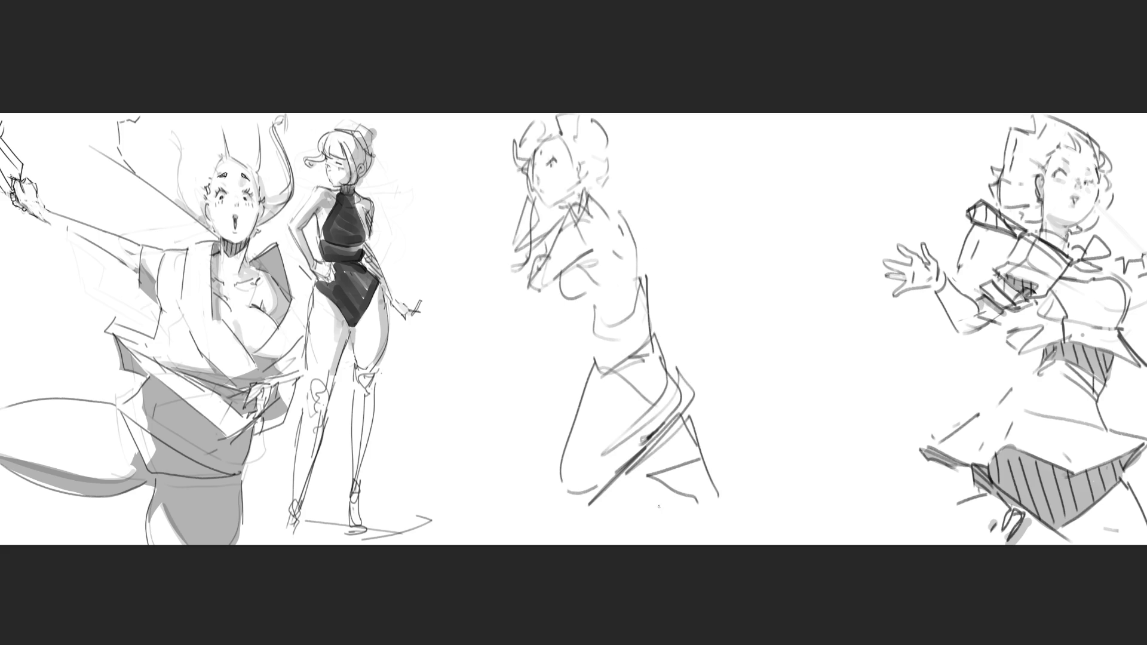
drag(624, 473, 653, 504)
mouse_move(598, 361)
mouse_down()
mouse_move(561, 496)
mouse_move(575, 506)
mouse_move(596, 480)
mouse_move(707, 499)
mouse_up()
drag(591, 195, 620, 234)
mouse_move(596, 245)
mouse_down()
mouse_move(526, 309)
mouse_move(532, 285)
mouse_up()
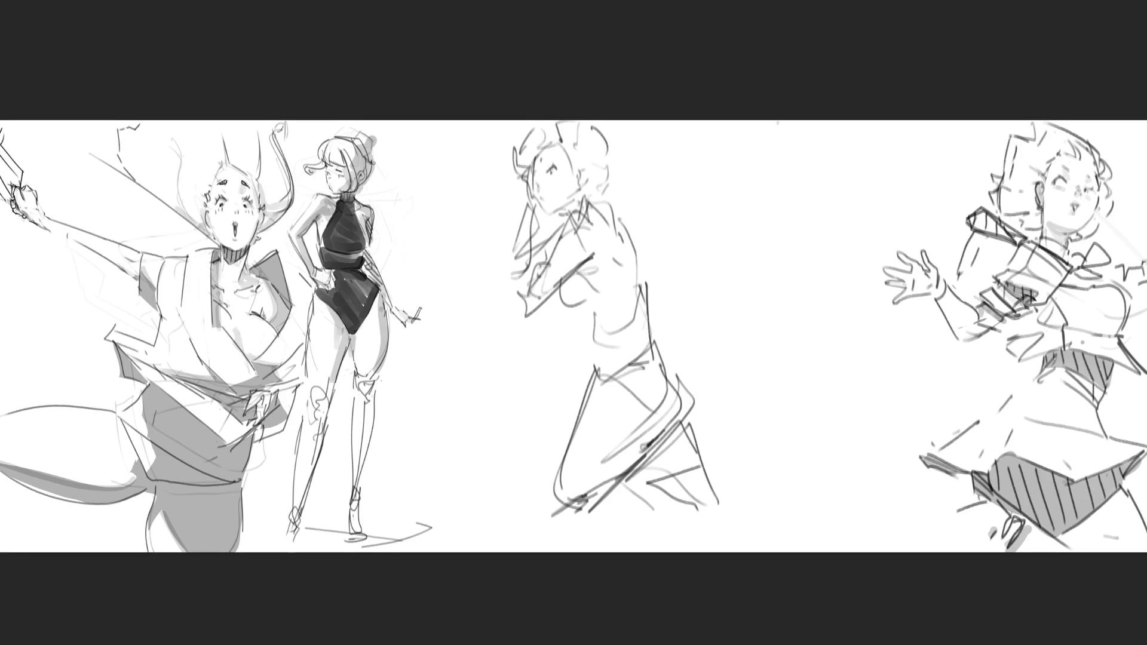
scroll(746, 168, down, 3)
Step: Outline a second head right of the figure, with profile, jaw and top contours
scroll(765, 179, down, 1)
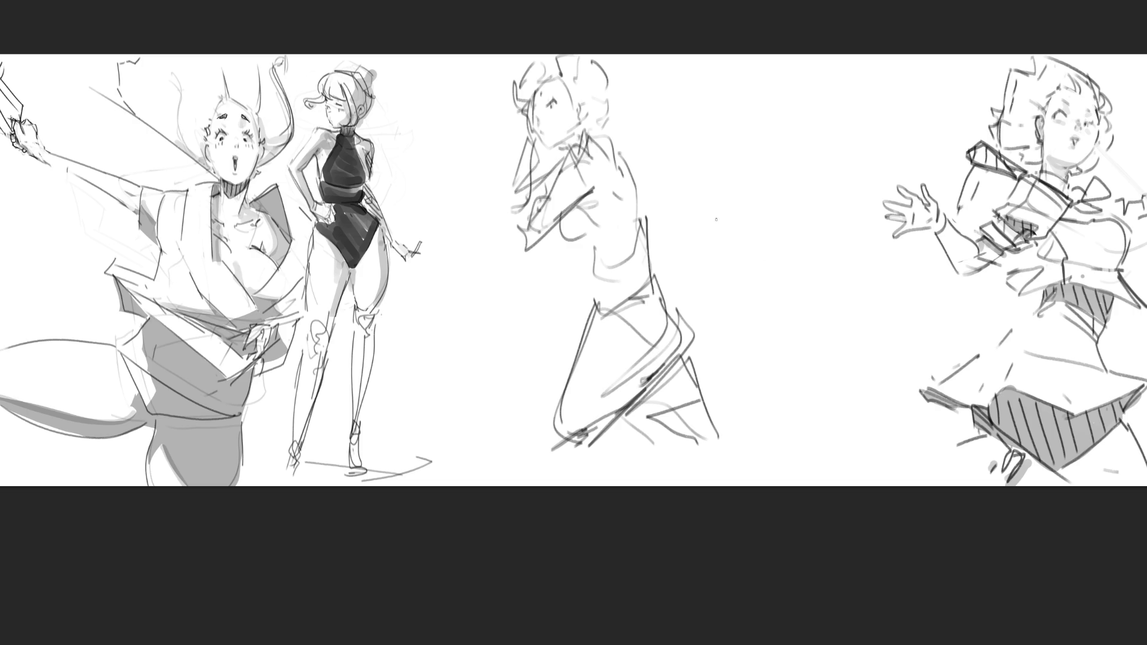
drag(706, 118, 695, 172)
mouse_move(754, 107)
mouse_down()
mouse_move(738, 122)
mouse_move(756, 173)
mouse_move(747, 181)
mouse_move(775, 173)
mouse_move(734, 192)
mouse_up()
drag(731, 203, 723, 215)
drag(762, 182, 735, 193)
mouse_move(738, 190)
mouse_down()
mouse_move(742, 240)
mouse_move(786, 199)
mouse_up()
drag(705, 173, 709, 246)
drag(720, 237, 783, 120)
drag(670, 146, 783, 93)
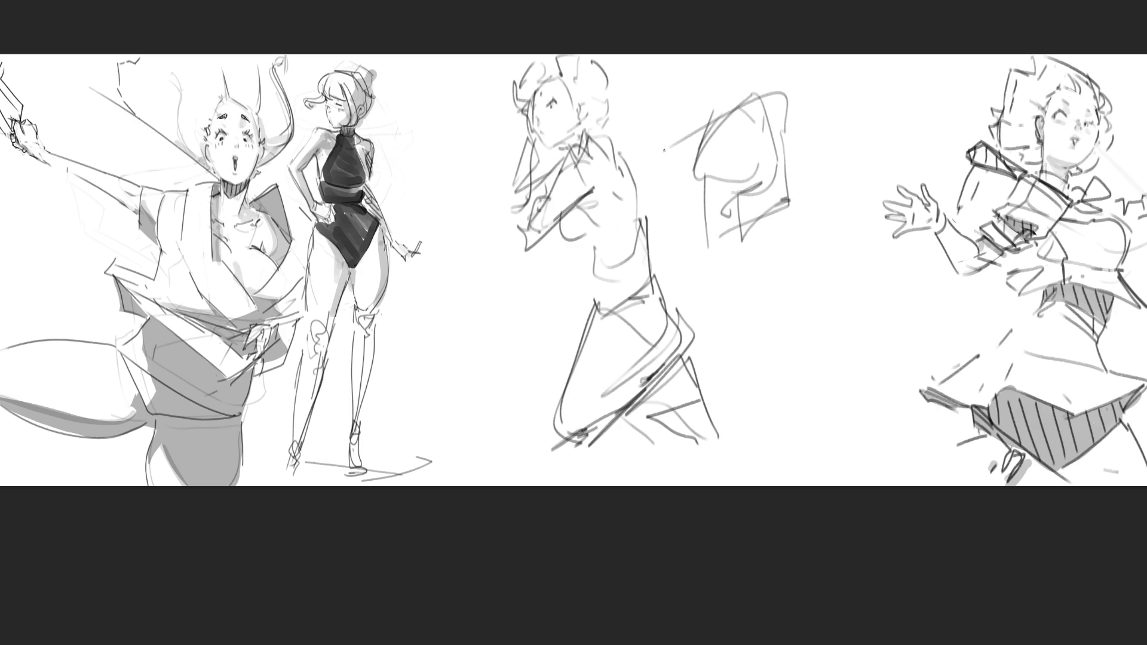
drag(711, 120, 786, 103)
Step: Block in the body's left side and right contour with arcs and squared shapes
drag(776, 236, 804, 232)
drag(689, 149, 693, 297)
drag(804, 189, 698, 300)
mouse_move(783, 105)
mouse_down()
mouse_move(796, 236)
mouse_move(751, 274)
mouse_up()
mouse_move(750, 273)
mouse_down()
mouse_move(713, 291)
mouse_move(819, 238)
mouse_up()
drag(818, 259, 820, 292)
mouse_move(789, 315)
mouse_down()
mouse_move(808, 309)
mouse_move(801, 316)
mouse_up()
drag(819, 214, 722, 370)
drag(772, 218, 826, 201)
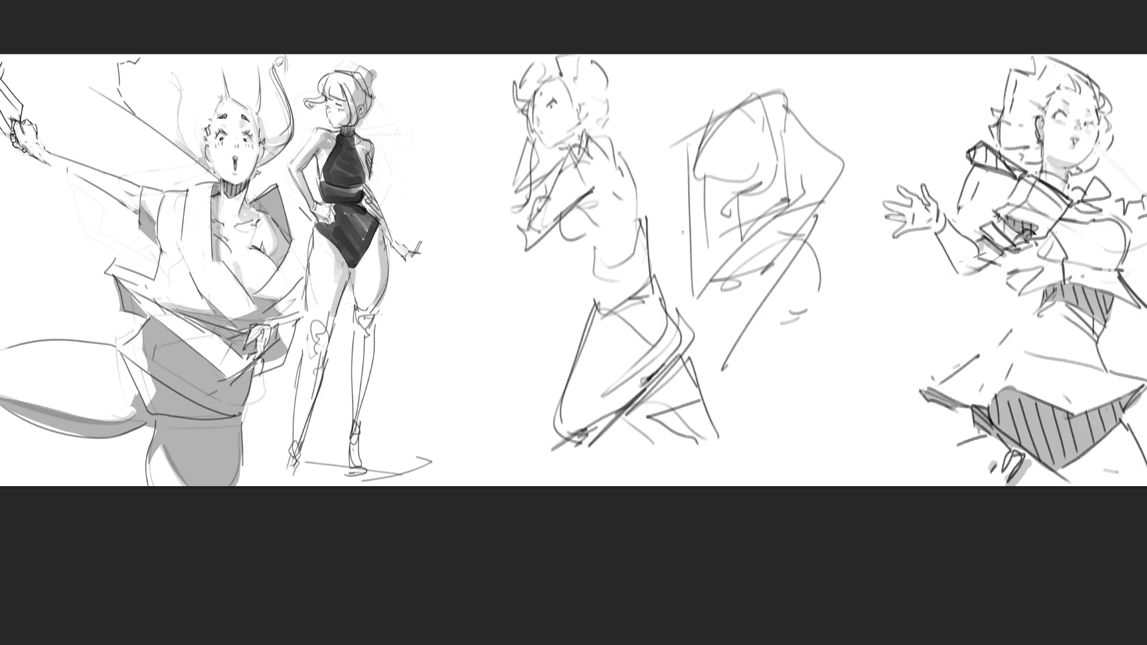
drag(687, 240, 671, 284)
Step: Rough in boxy lower-body shapes and the lower-right part of the sketch
mouse_move(607, 250)
mouse_down()
mouse_move(565, 257)
mouse_move(526, 338)
mouse_up()
mouse_move(529, 377)
mouse_down()
mouse_move(615, 359)
mouse_move(762, 411)
mouse_up()
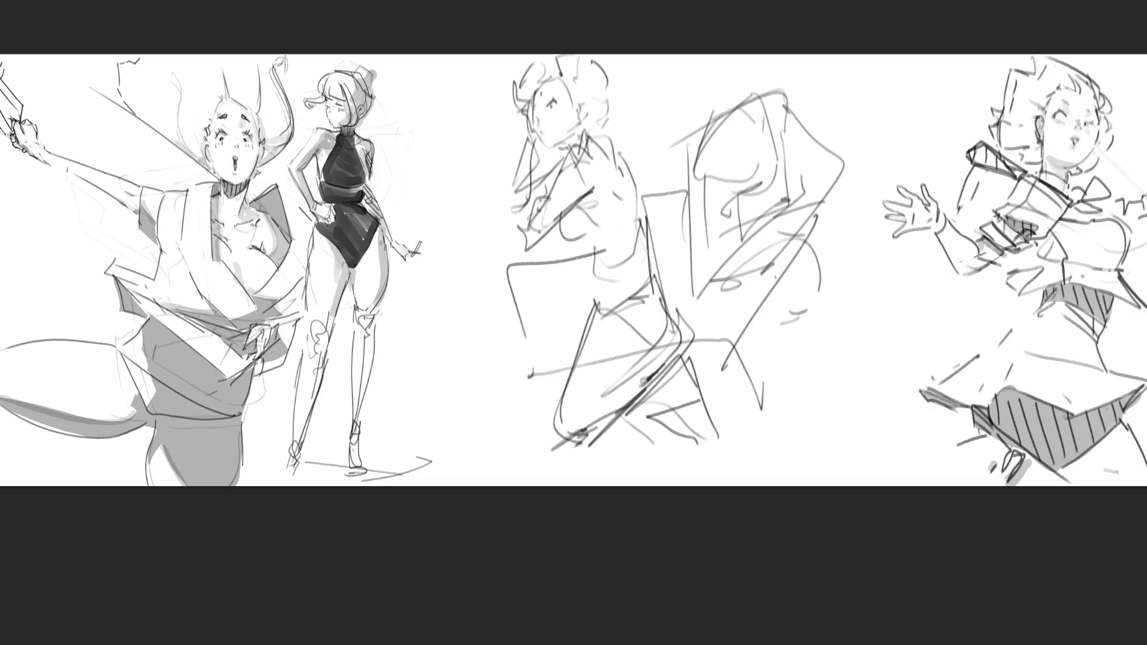
mouse_move(777, 233)
mouse_down()
mouse_move(697, 441)
mouse_move(814, 343)
mouse_up()
mouse_move(818, 338)
mouse_down()
mouse_move(827, 427)
mouse_move(851, 400)
mouse_up()
drag(833, 405, 720, 455)
drag(801, 413, 815, 334)
drag(815, 347, 824, 427)
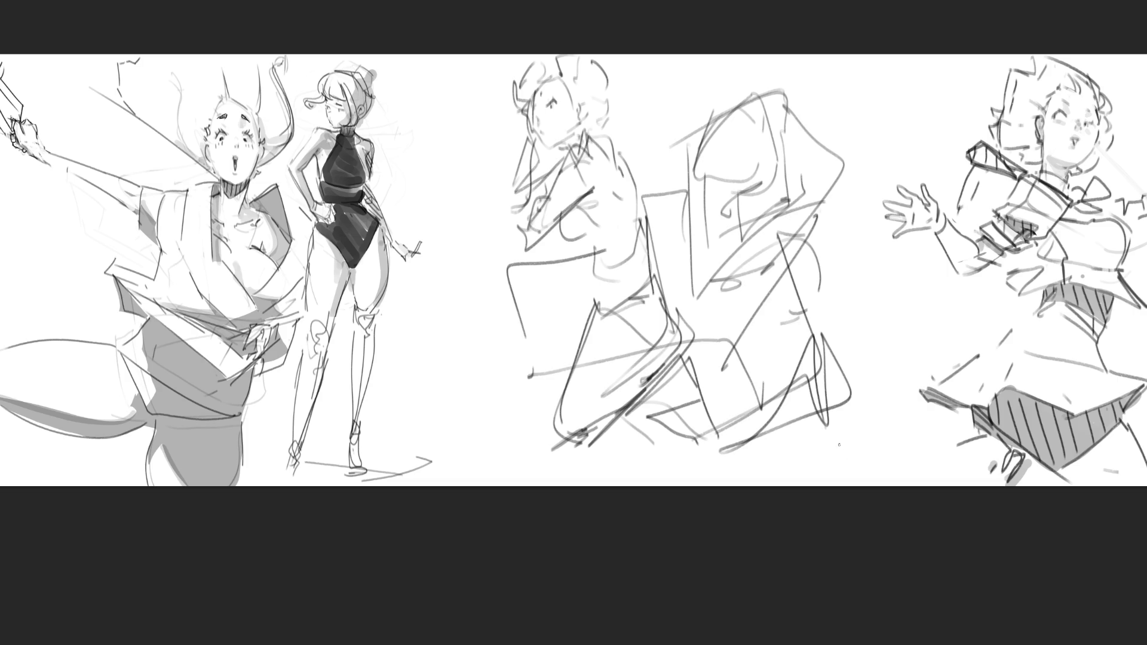
Step: Fade the rough middle sketches to light grey with a soft eraser and zoom in
key(e)
mouse_move(845, 256)
mouse_down()
mouse_move(460, 102)
mouse_move(746, 286)
mouse_move(914, 461)
mouse_up()
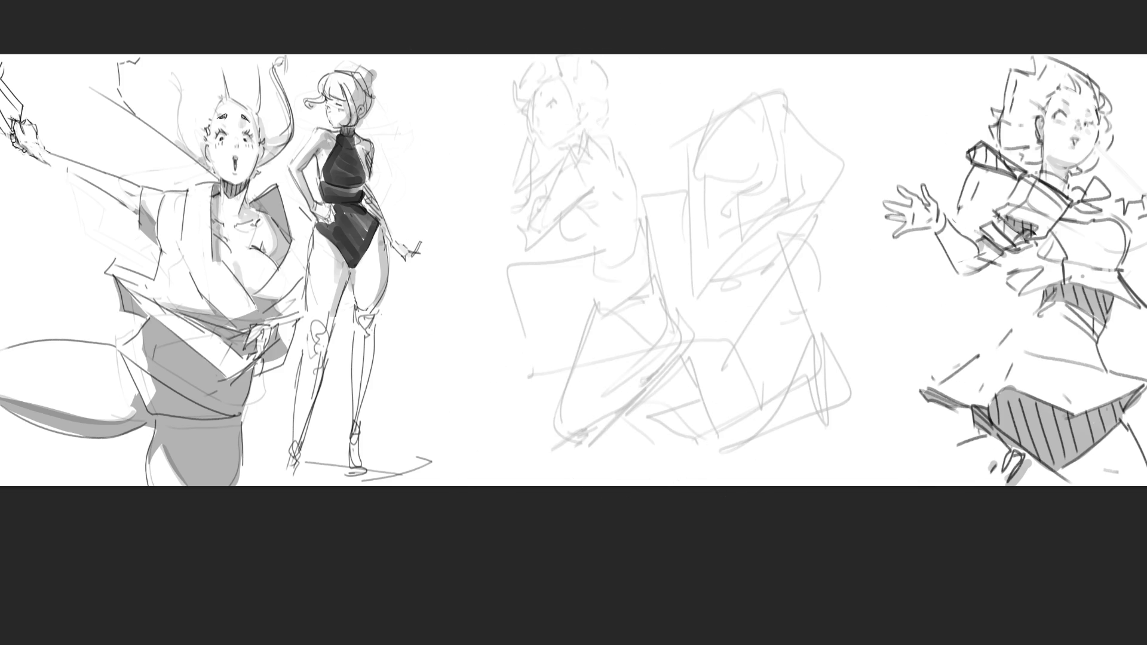
key(ctrl+plus)
scroll(573, 323, up, 3)
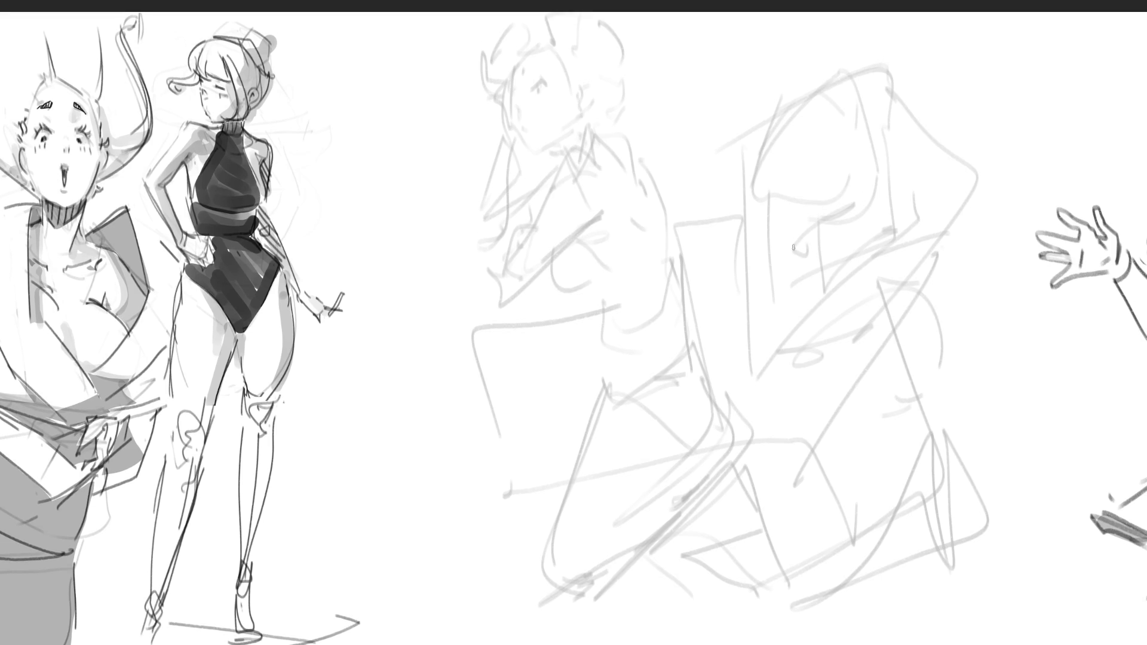
Step: Draw the face's eyes, mouth, nose, tear mark, lashes, cheek hatching and eyebrows in dark lines
mouse_move(818, 236)
mouse_down()
mouse_move(784, 244)
mouse_move(894, 220)
mouse_up()
mouse_move(823, 269)
mouse_down()
mouse_move(810, 274)
mouse_move(826, 282)
mouse_move(864, 255)
mouse_move(851, 272)
mouse_move(863, 261)
mouse_move(852, 270)
mouse_move(851, 251)
mouse_up()
mouse_move(848, 245)
mouse_down()
mouse_move(852, 255)
mouse_move(892, 246)
mouse_up()
drag(794, 262, 818, 266)
drag(795, 225, 813, 217)
drag(864, 212, 880, 200)
Step: Outline the hat with folds and a hooked edge, then draw the face sides, hair edge and chin
mouse_move(769, 154)
mouse_down()
mouse_move(758, 171)
mouse_move(870, 199)
mouse_move(885, 163)
mouse_move(804, 114)
mouse_move(881, 150)
mouse_up()
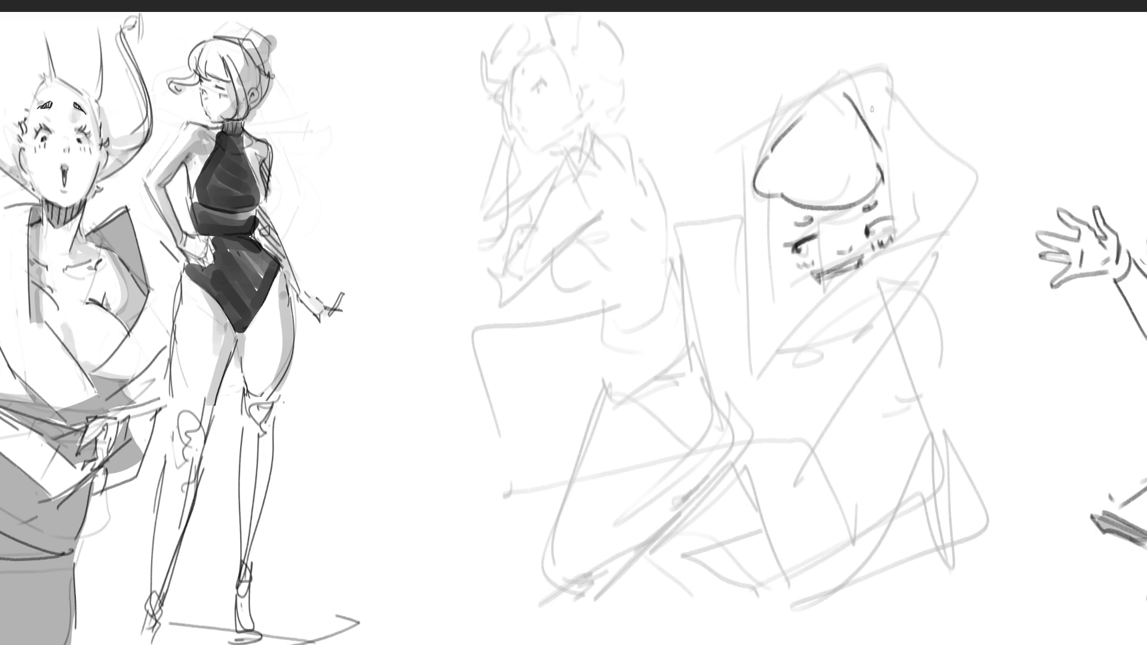
mouse_move(872, 108)
mouse_down()
mouse_move(891, 164)
mouse_move(929, 215)
mouse_up()
mouse_move(852, 76)
mouse_down()
mouse_move(990, 135)
mouse_move(981, 176)
mouse_move(932, 231)
mouse_up()
mouse_move(779, 195)
mouse_down()
mouse_move(810, 281)
mouse_move(788, 295)
mouse_up()
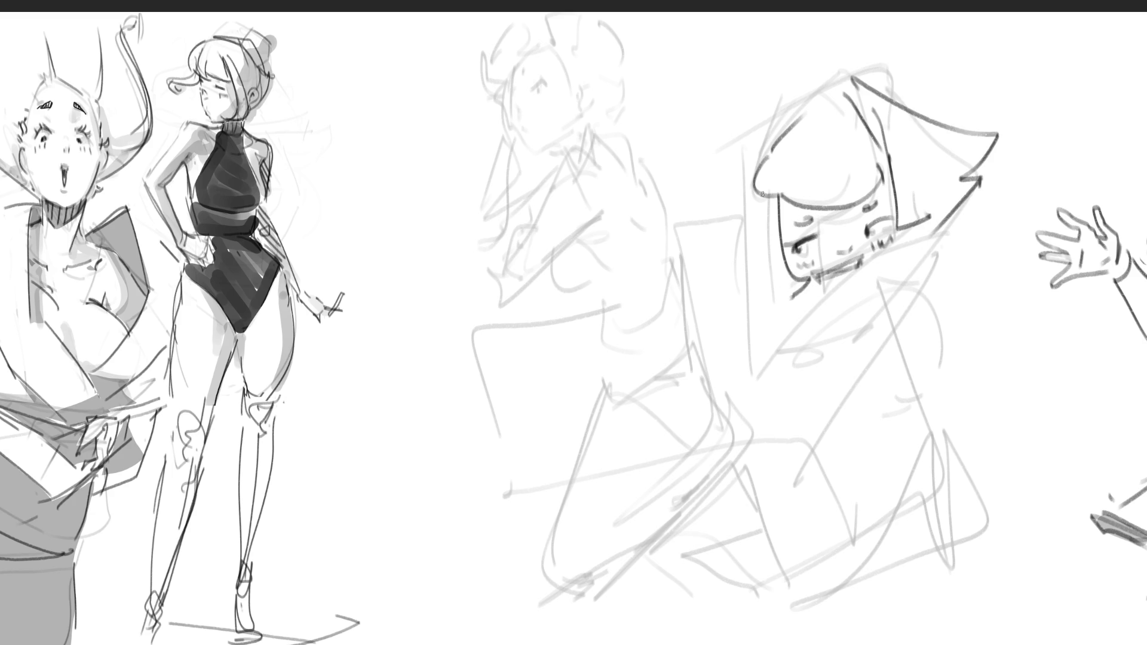
mouse_move(759, 141)
mouse_down()
mouse_move(747, 310)
mouse_move(787, 292)
mouse_move(858, 289)
mouse_up()
drag(898, 236, 875, 278)
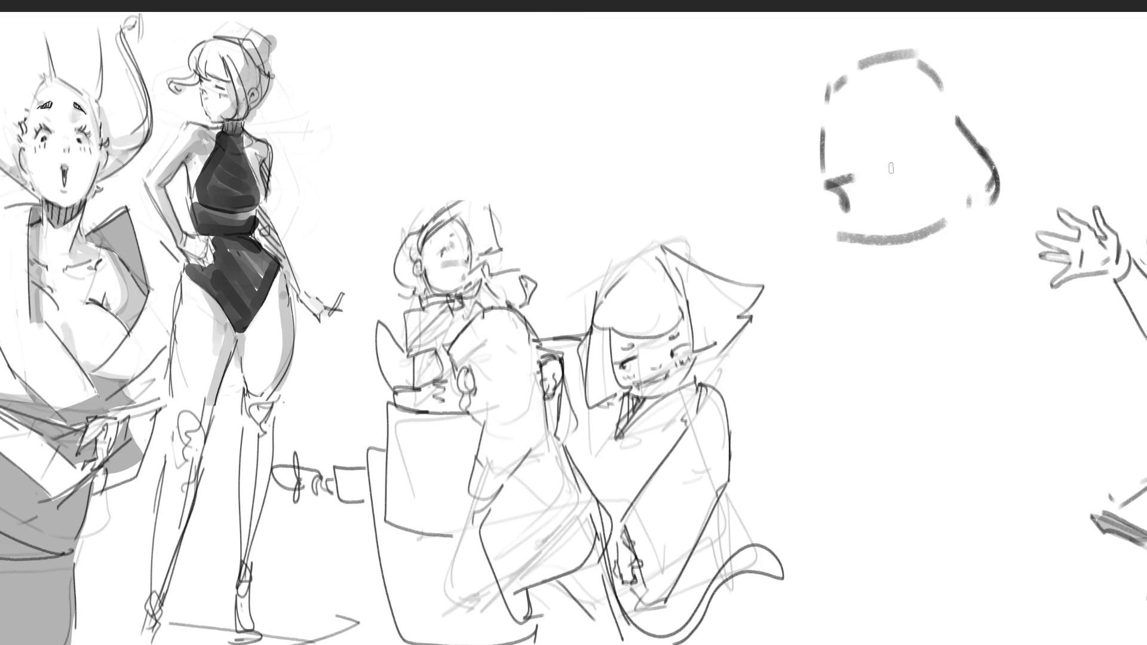
Step: Sketch a new hat brim and mark the eyes, nose and ear of the face
drag(851, 179, 938, 156)
drag(950, 152, 969, 187)
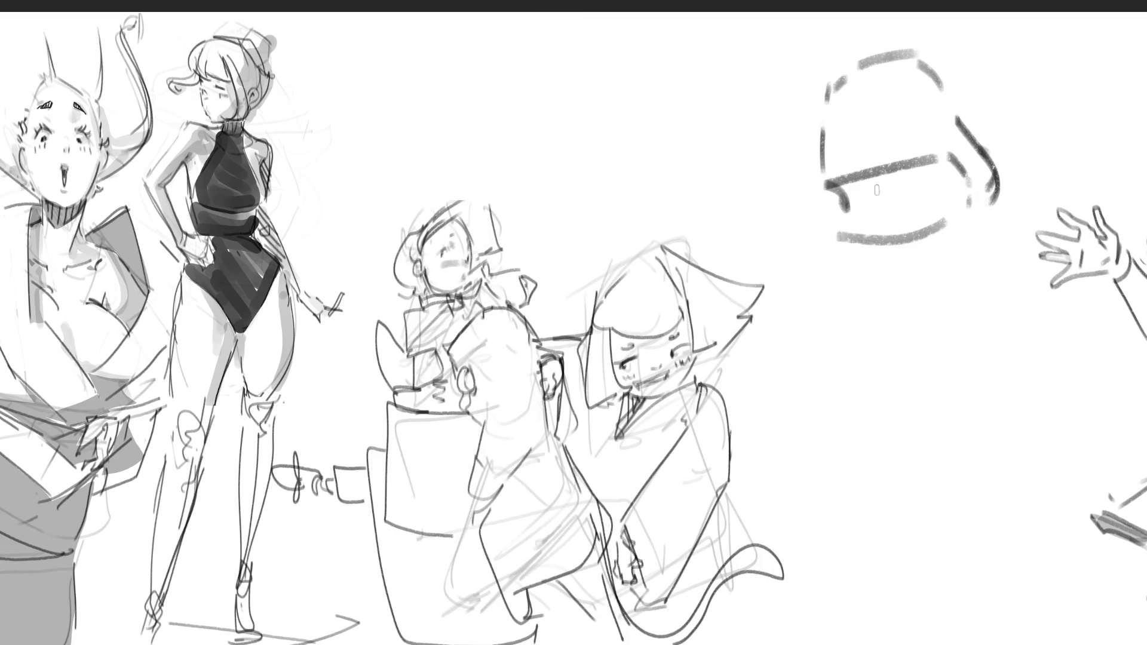
mouse_move(829, 187)
mouse_down()
mouse_move(860, 203)
mouse_move(968, 188)
mouse_up()
mouse_move(835, 137)
mouse_down()
mouse_move(921, 119)
mouse_move(848, 119)
mouse_move(924, 94)
mouse_move(865, 165)
mouse_up()
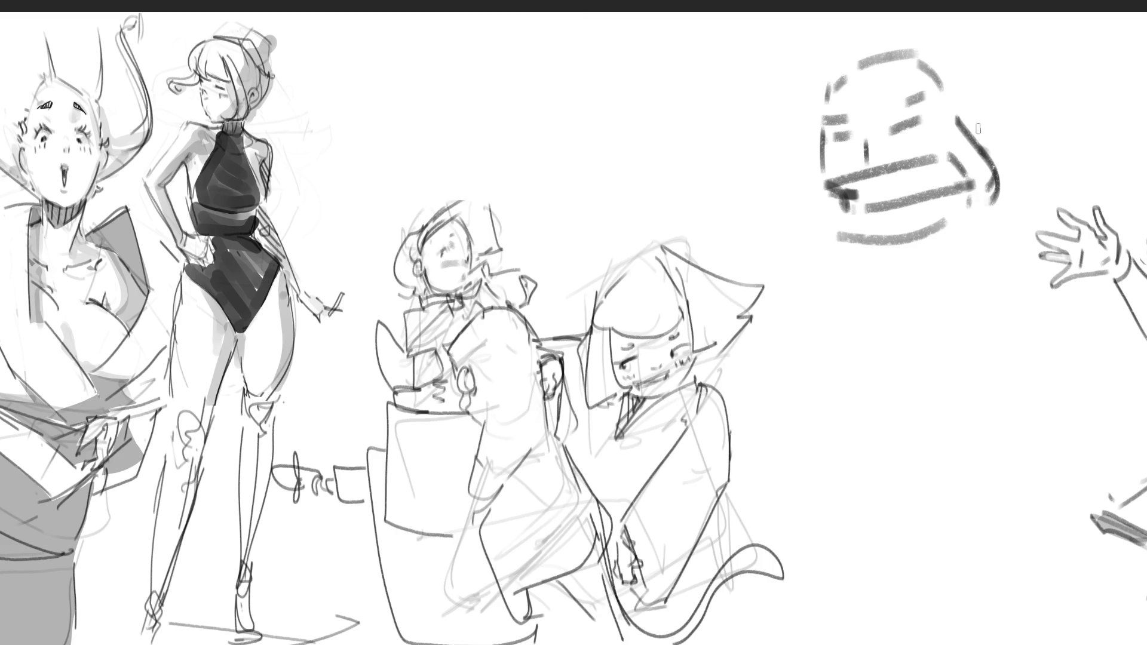
mouse_move(983, 126)
mouse_down()
mouse_move(991, 150)
mouse_move(1023, 136)
mouse_up()
Step: Outline the blocky head's top and shape its chin and jaw
drag(855, 57, 856, 88)
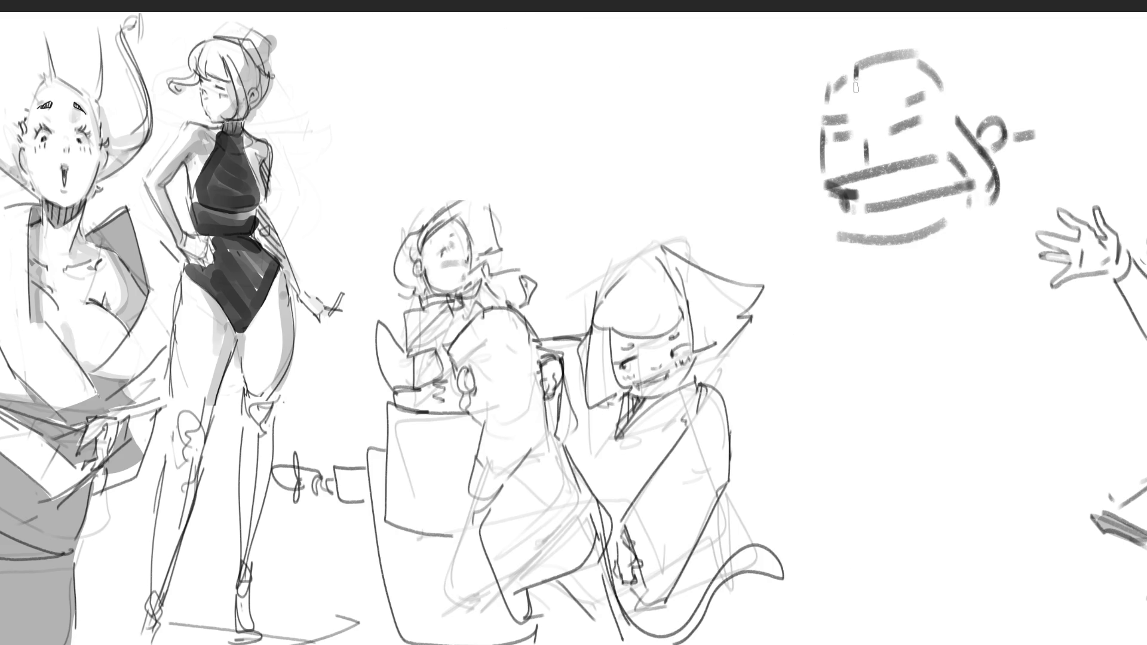
mouse_move(824, 43)
mouse_down()
mouse_move(854, 59)
mouse_move(827, 84)
mouse_move(814, 123)
mouse_move(953, 93)
mouse_up()
drag(965, 94, 967, 126)
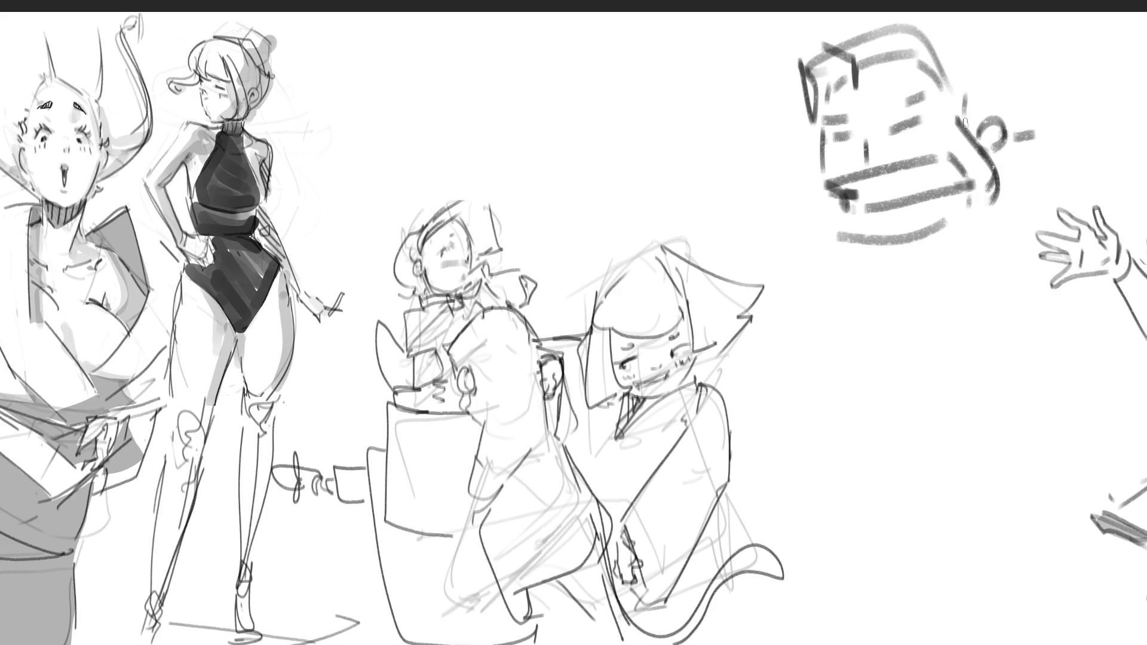
drag(817, 242, 842, 230)
drag(897, 267, 975, 237)
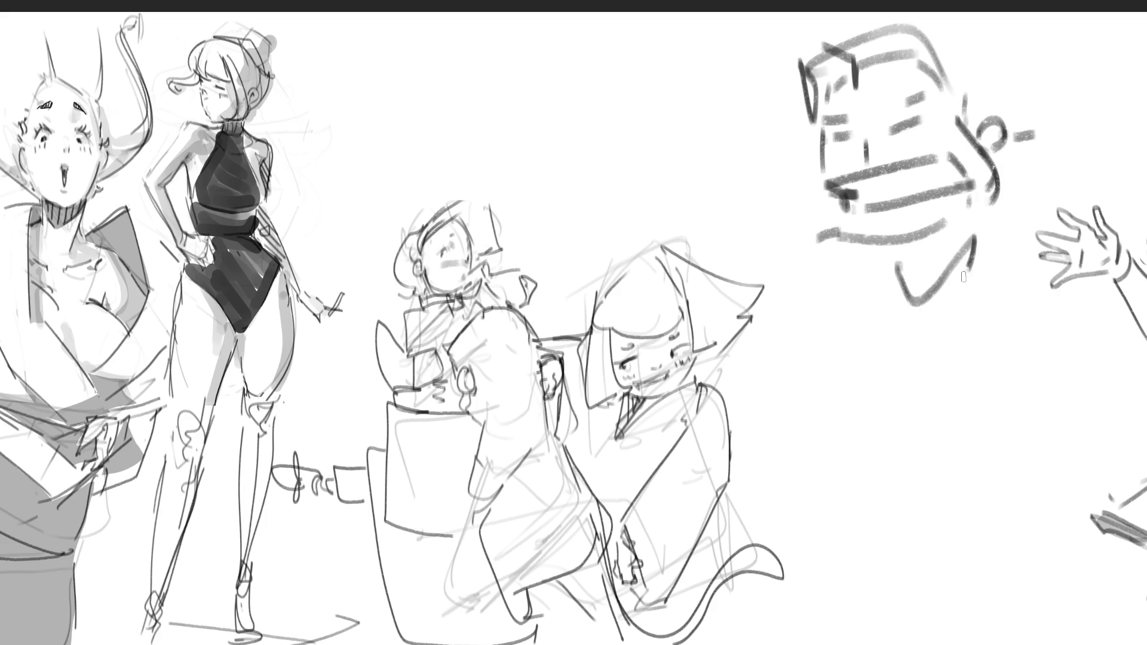
mouse_move(969, 283)
mouse_down()
mouse_move(774, 243)
mouse_move(819, 248)
mouse_move(903, 335)
mouse_move(880, 327)
mouse_up()
Step: Rough in the shoulder line, squat body, legs and belt below the face
drag(899, 320, 972, 261)
mouse_move(861, 347)
mouse_down()
mouse_move(1002, 300)
mouse_move(998, 311)
mouse_up()
mouse_move(997, 309)
mouse_down()
mouse_move(872, 336)
mouse_move(902, 350)
mouse_move(890, 372)
mouse_up()
mouse_move(1009, 303)
mouse_down()
mouse_move(1017, 322)
mouse_move(966, 380)
mouse_up()
mouse_move(858, 364)
mouse_down()
mouse_move(897, 415)
mouse_move(1004, 365)
mouse_move(1004, 412)
mouse_move(980, 414)
mouse_up()
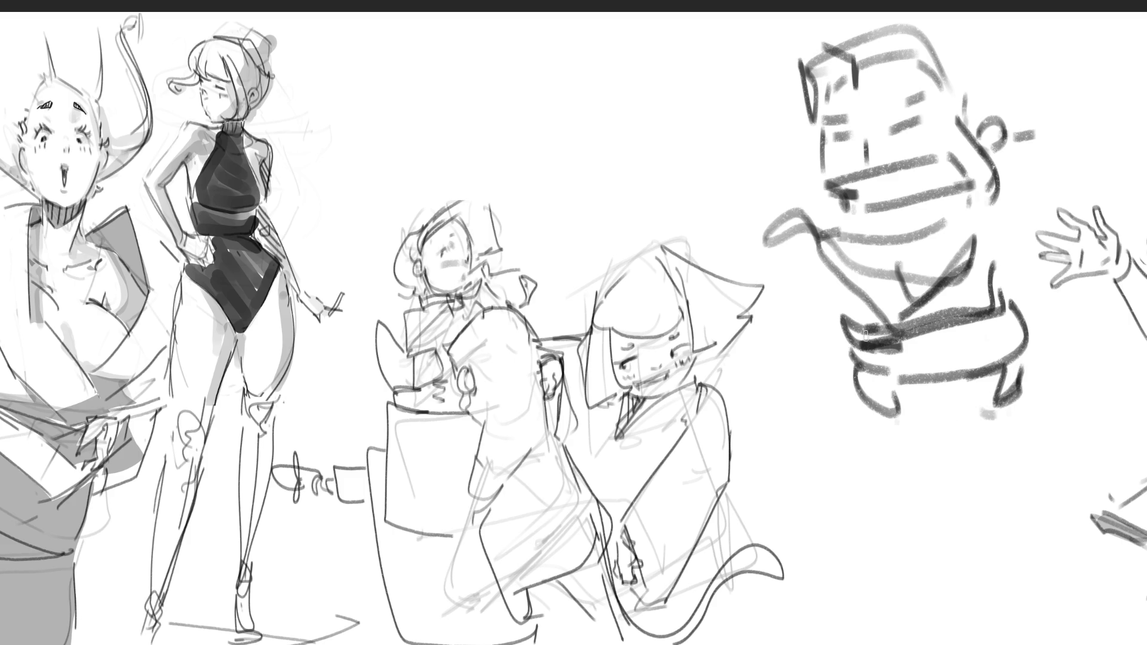
Step: Draw swords with hilts near the arms and long blades crossing the figure
drag(747, 232, 817, 269)
mouse_move(680, 204)
mouse_down()
mouse_move(804, 261)
mouse_move(784, 286)
mouse_up()
drag(1070, 163, 1090, 182)
mouse_move(1070, 164)
mouse_down()
mouse_move(1015, 218)
mouse_move(1079, 197)
mouse_move(1129, 130)
mouse_up()
drag(959, 178, 761, 215)
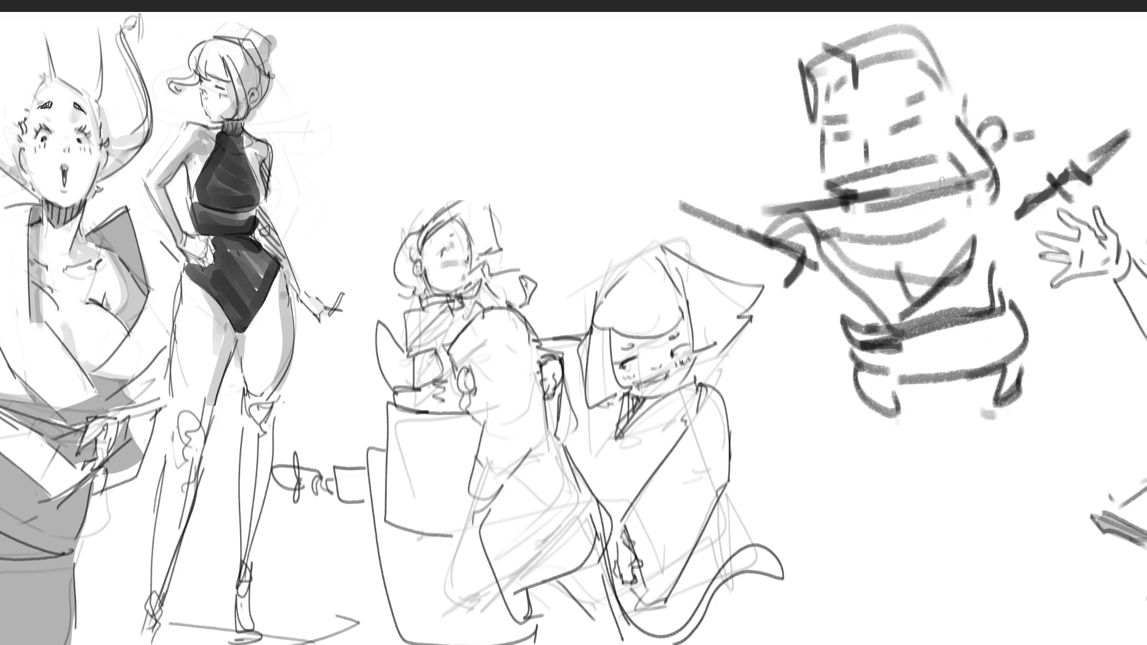
drag(888, 196, 1082, 143)
drag(1009, 177, 795, 222)
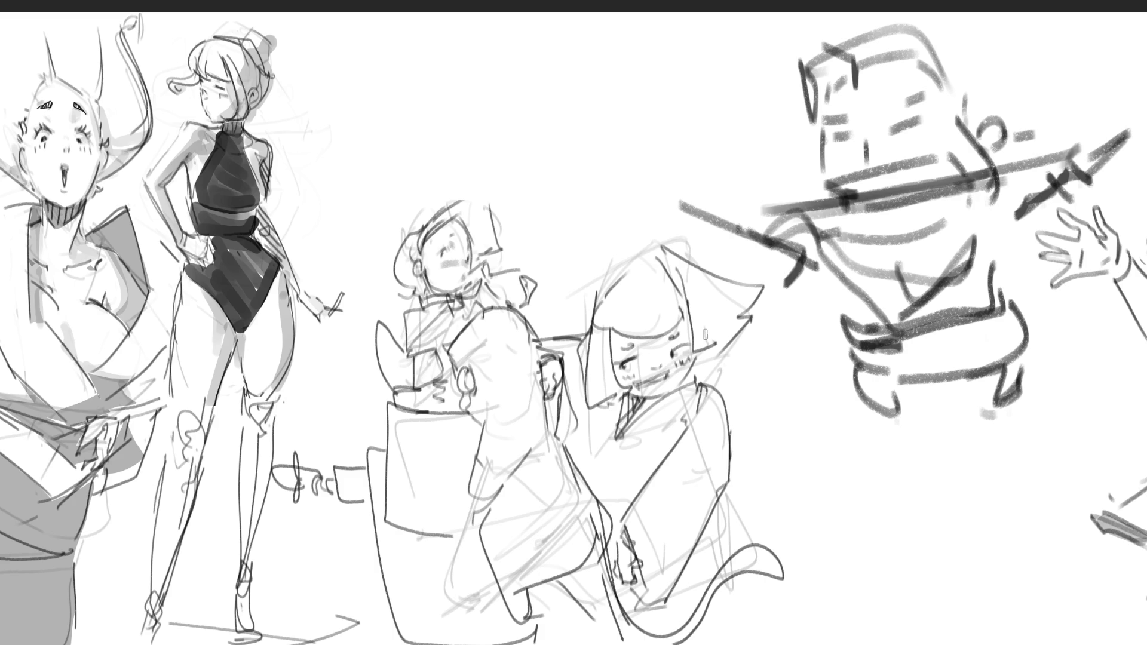
Step: Add a board under the feet, then lasso the swordsman figure and cut it away
drag(899, 406, 992, 397)
mouse_move(861, 406)
mouse_down()
mouse_move(889, 422)
mouse_move(989, 405)
mouse_up()
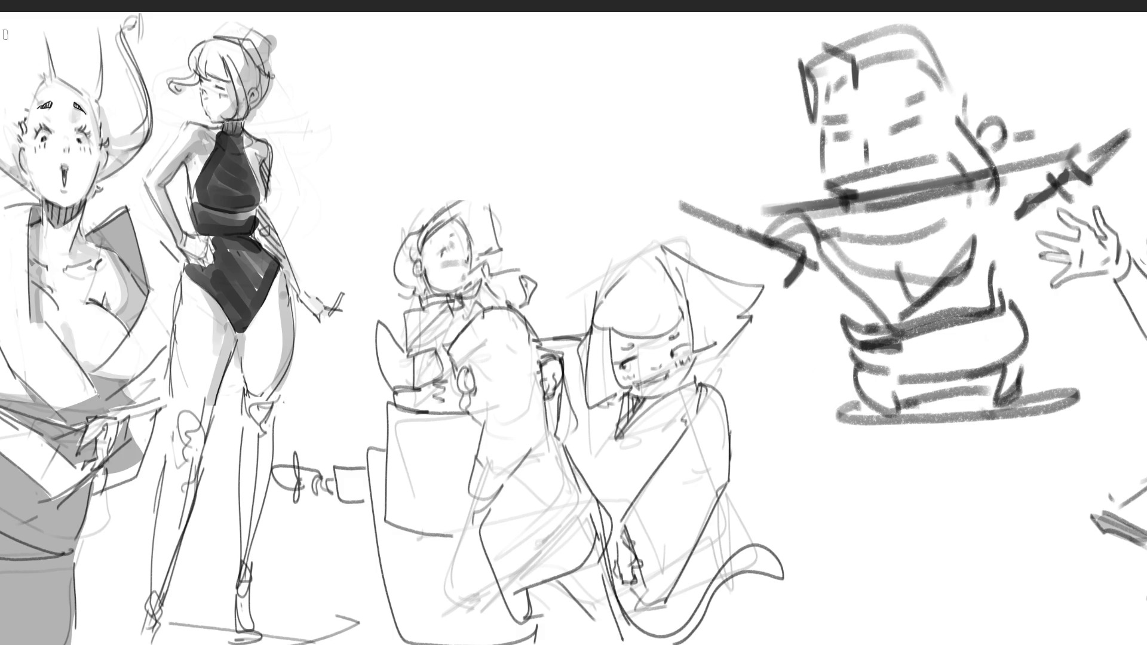
mouse_move(618, 94)
mouse_down()
mouse_move(630, 168)
mouse_move(717, 246)
mouse_move(805, 399)
mouse_move(1146, 457)
mouse_move(858, 10)
mouse_move(752, 11)
mouse_up()
key(Delete)
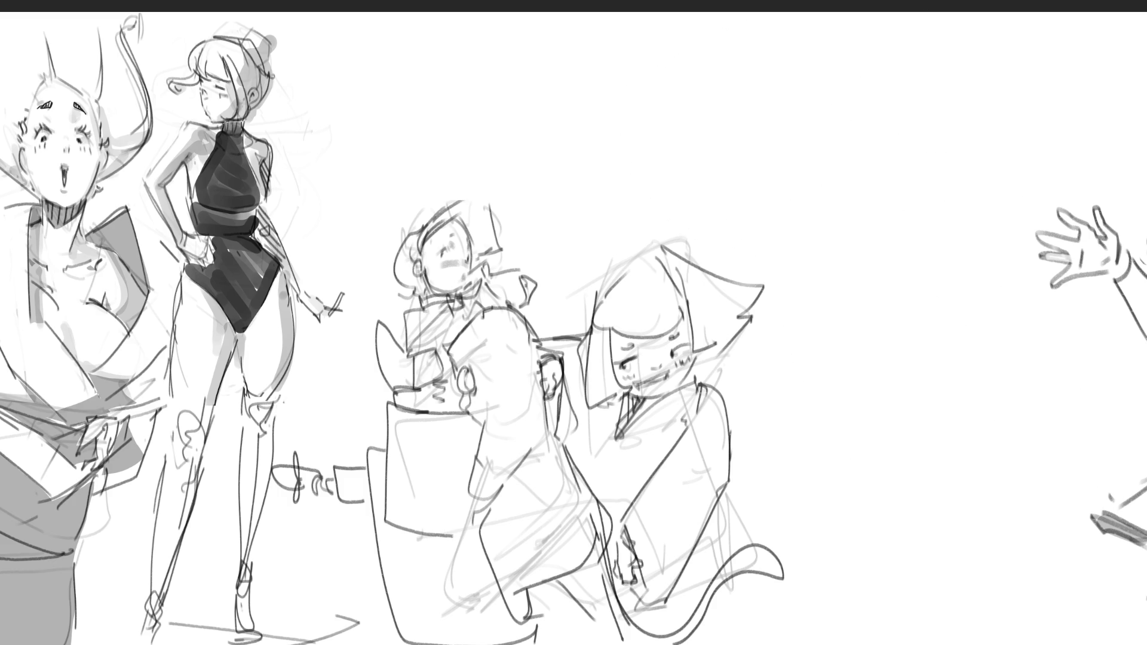
Step: Clear the middle figures, paste the swordsman, tilt it slightly clockwise and enlarge it
key(Delete)
key(ctrl+v)
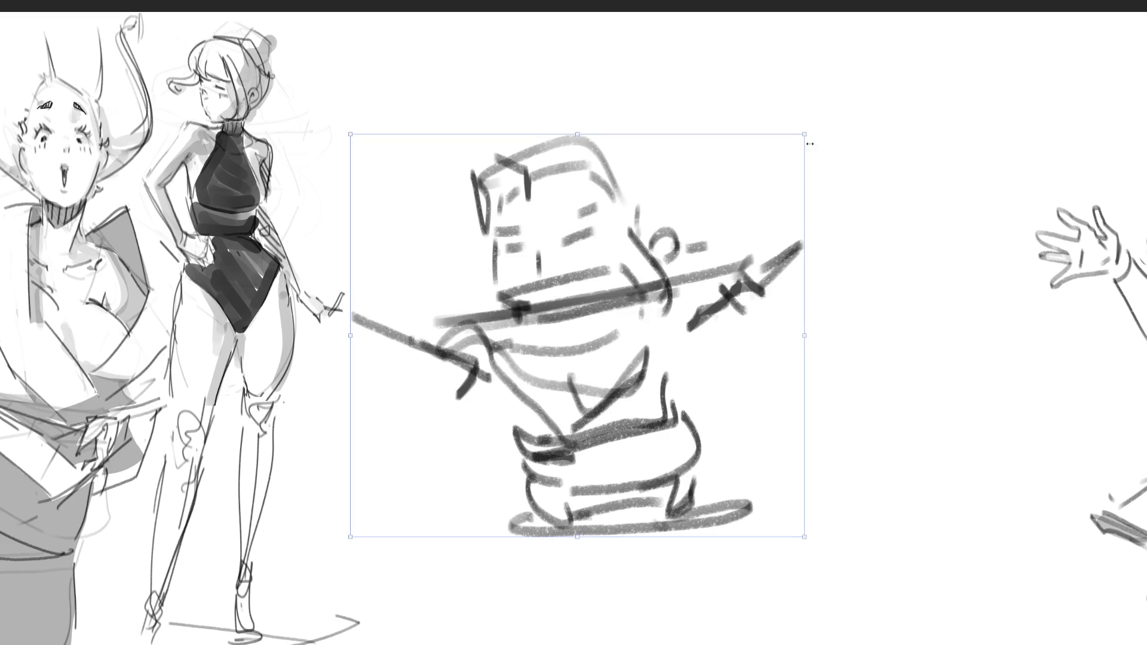
mouse_move(810, 130)
mouse_down()
mouse_move(826, 169)
mouse_move(932, 119)
mouse_move(1034, 30)
mouse_up()
drag(844, 199, 845, 275)
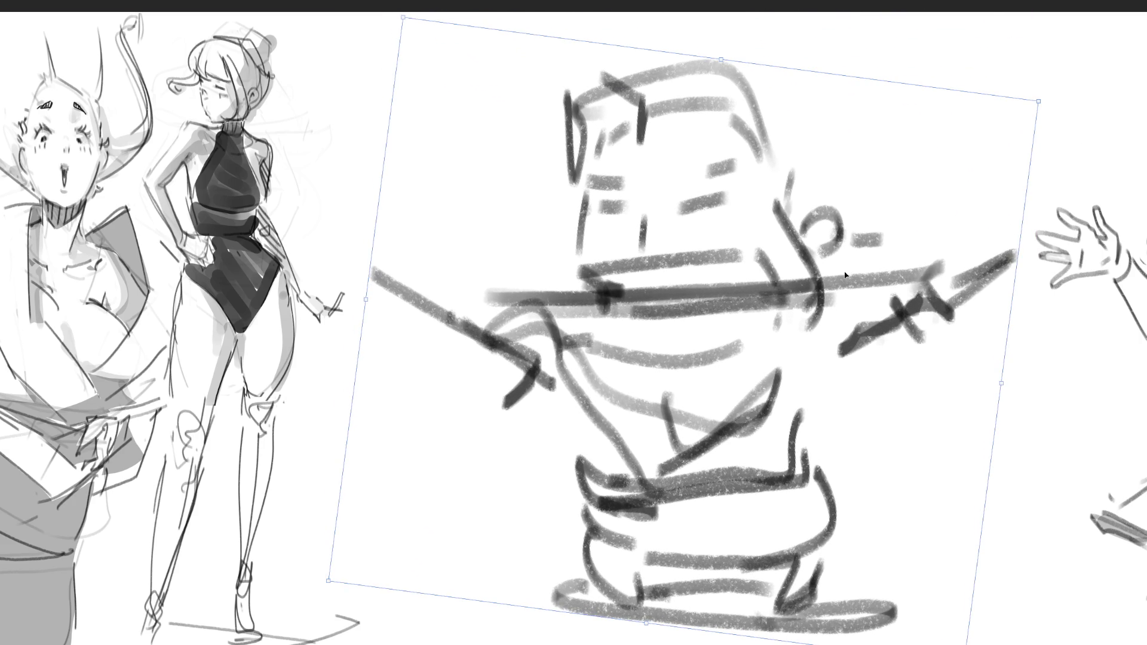
key(Return)
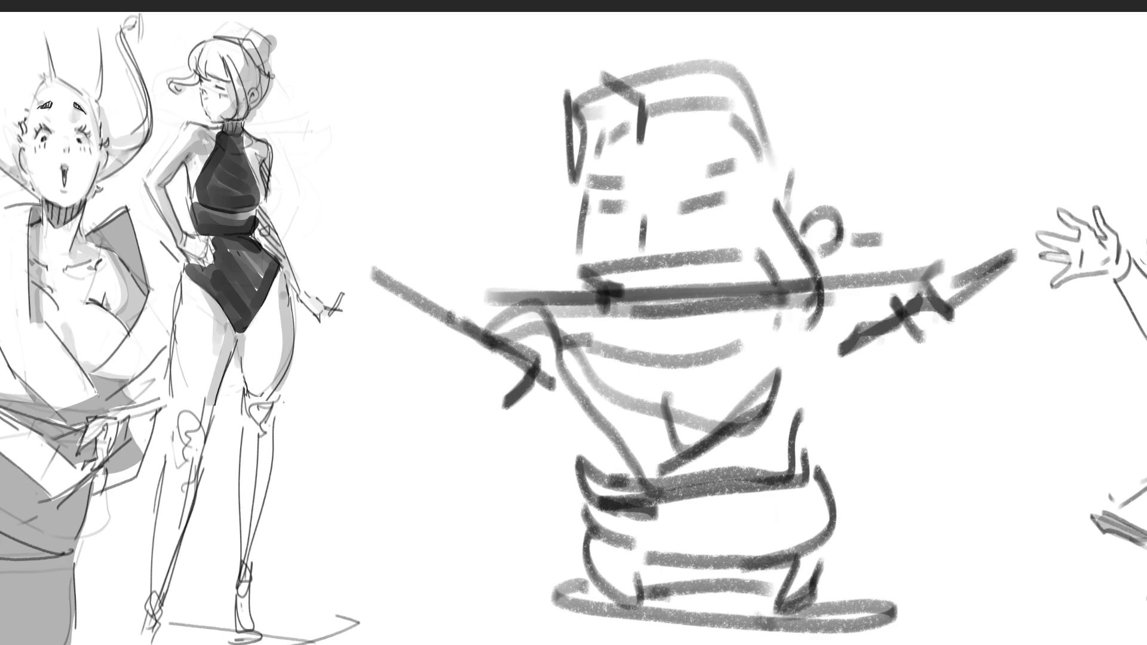
Step: Fade the swordsman rough, then ink both eyes, the left brow and the mouth
key(3)
key(b)
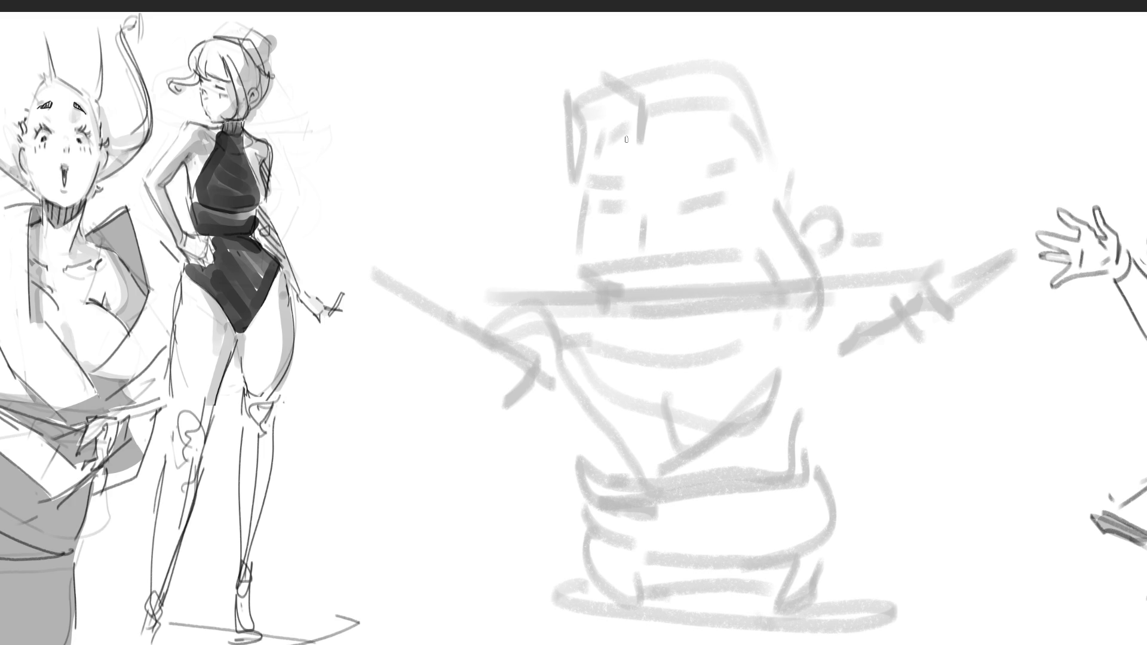
drag(590, 204, 631, 212)
mouse_move(699, 206)
mouse_down()
mouse_move(737, 192)
mouse_move(737, 163)
mouse_up()
mouse_move(590, 178)
mouse_down()
mouse_move(635, 197)
mouse_move(649, 264)
mouse_move(666, 254)
mouse_up()
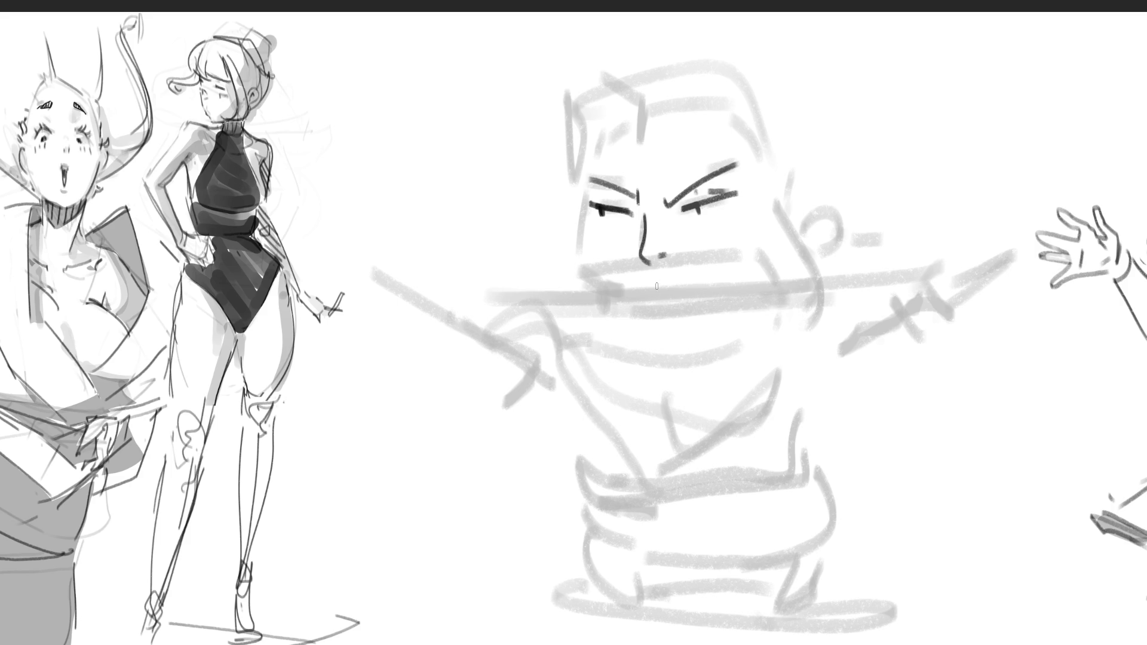
mouse_move(629, 292)
mouse_down()
mouse_move(727, 274)
mouse_move(632, 293)
mouse_move(730, 288)
mouse_up()
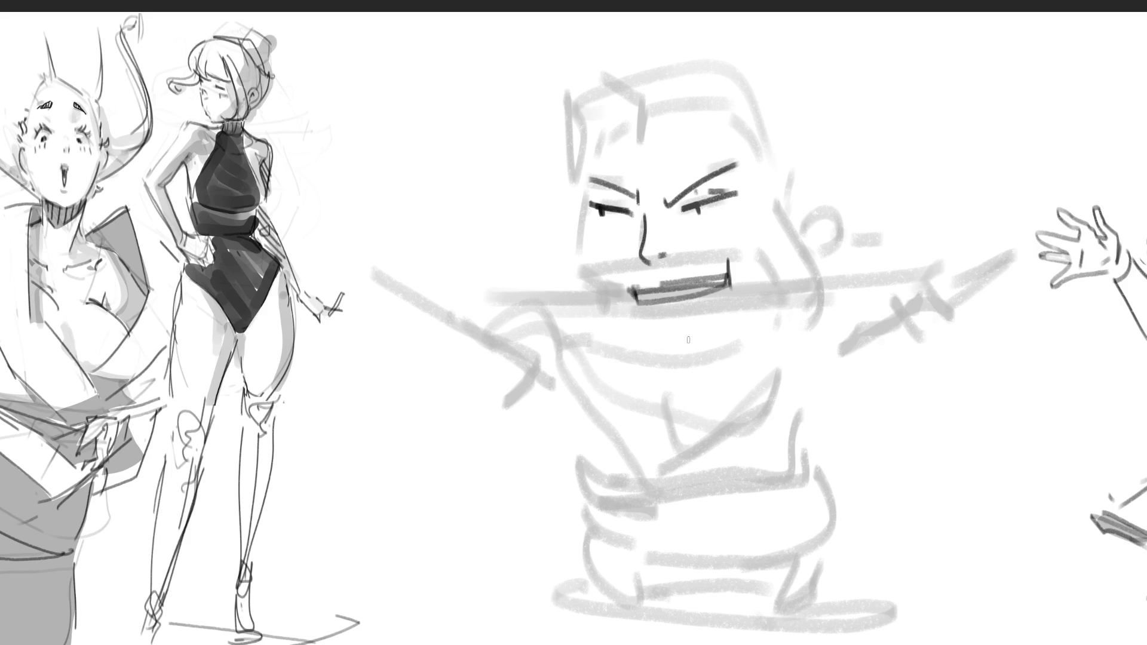
Step: Ink the cheek and jaw lines, right ear, head's left contour and spiky hair
mouse_move(585, 148)
mouse_down()
mouse_move(581, 265)
mouse_move(618, 318)
mouse_move(777, 314)
mouse_up()
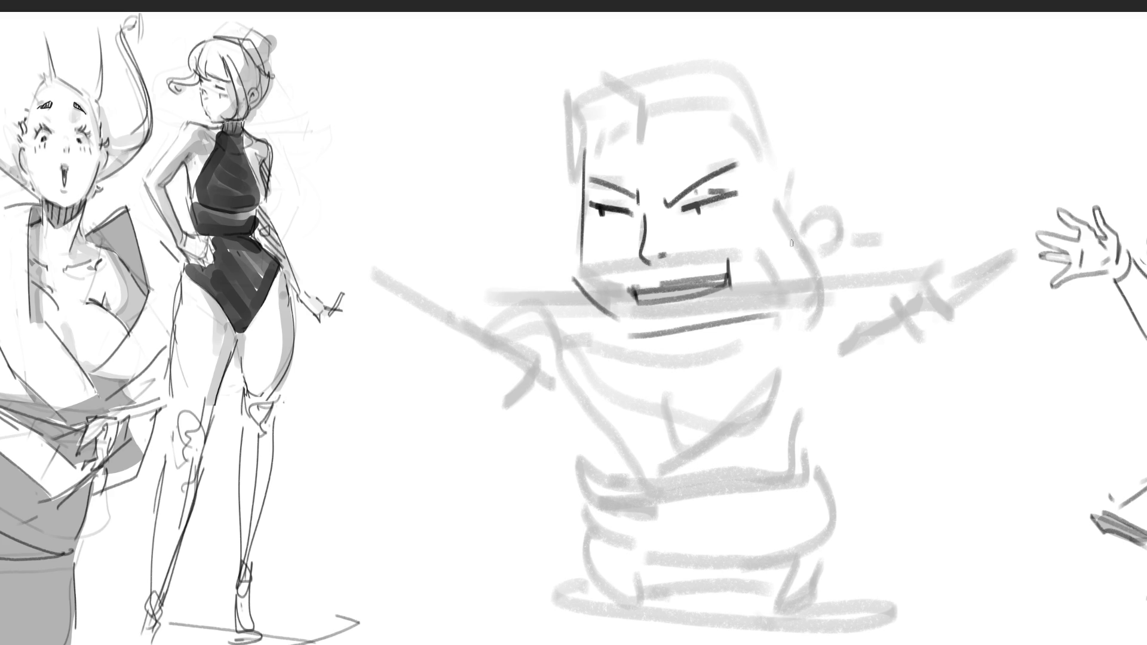
mouse_move(794, 222)
mouse_down()
mouse_move(782, 303)
mouse_move(805, 227)
mouse_move(816, 283)
mouse_move(862, 234)
mouse_up()
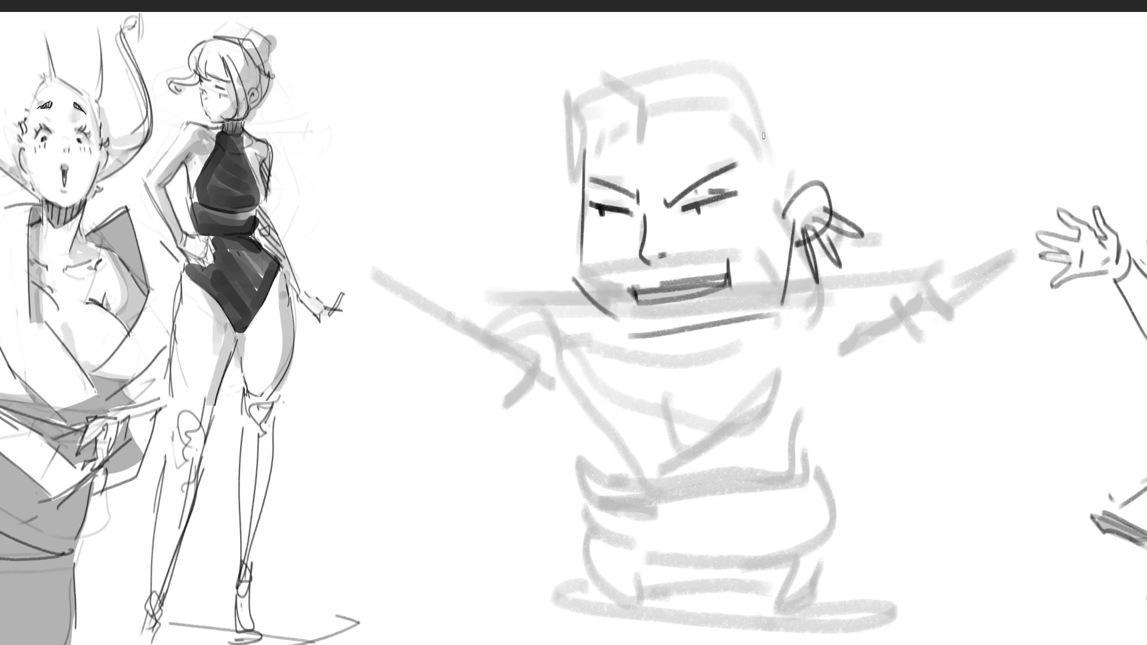
mouse_move(774, 148)
mouse_down()
mouse_move(780, 242)
mouse_move(751, 109)
mouse_up()
mouse_move(601, 66)
mouse_down()
mouse_move(627, 90)
mouse_move(630, 116)
mouse_move(674, 99)
mouse_up()
drag(583, 130, 583, 110)
mouse_move(589, 140)
mouse_down()
mouse_move(609, 106)
mouse_move(560, 86)
mouse_move(627, 24)
mouse_up()
mouse_move(783, 25)
mouse_down()
mouse_move(803, 25)
mouse_move(820, 95)
mouse_move(850, 94)
mouse_up()
drag(844, 102, 828, 146)
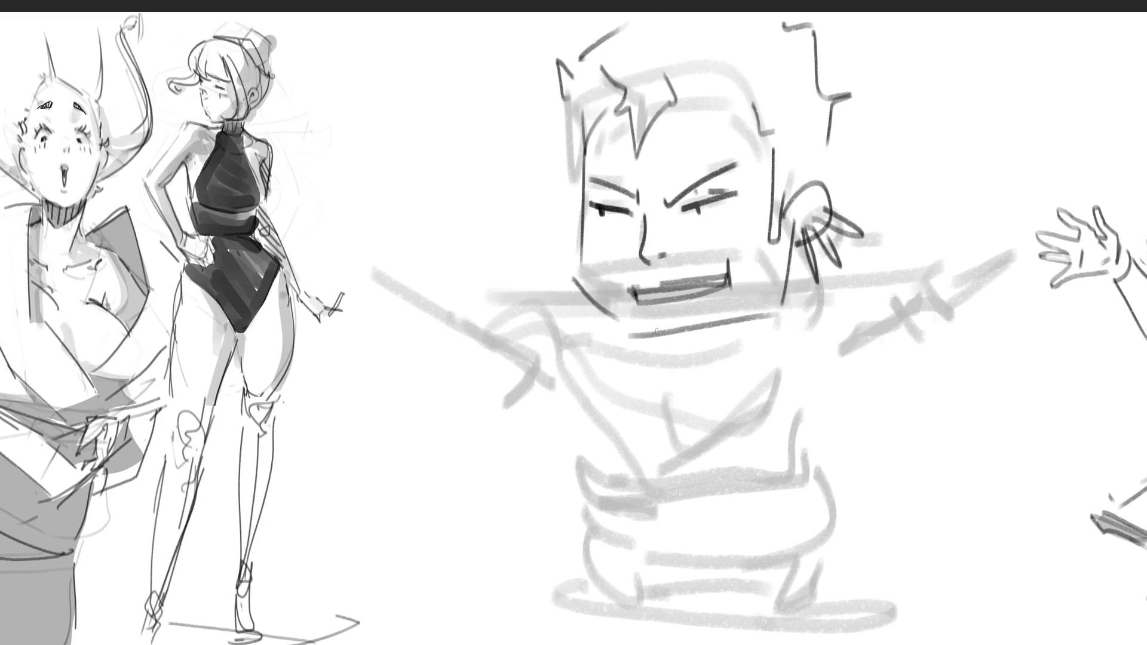
Step: Refine the jaw, cheek and chin, and draw the raised hand's fingers beside the face
drag(604, 307, 631, 331)
drag(776, 308, 768, 326)
mouse_move(647, 328)
mouse_down()
mouse_move(769, 323)
mouse_move(736, 358)
mouse_up()
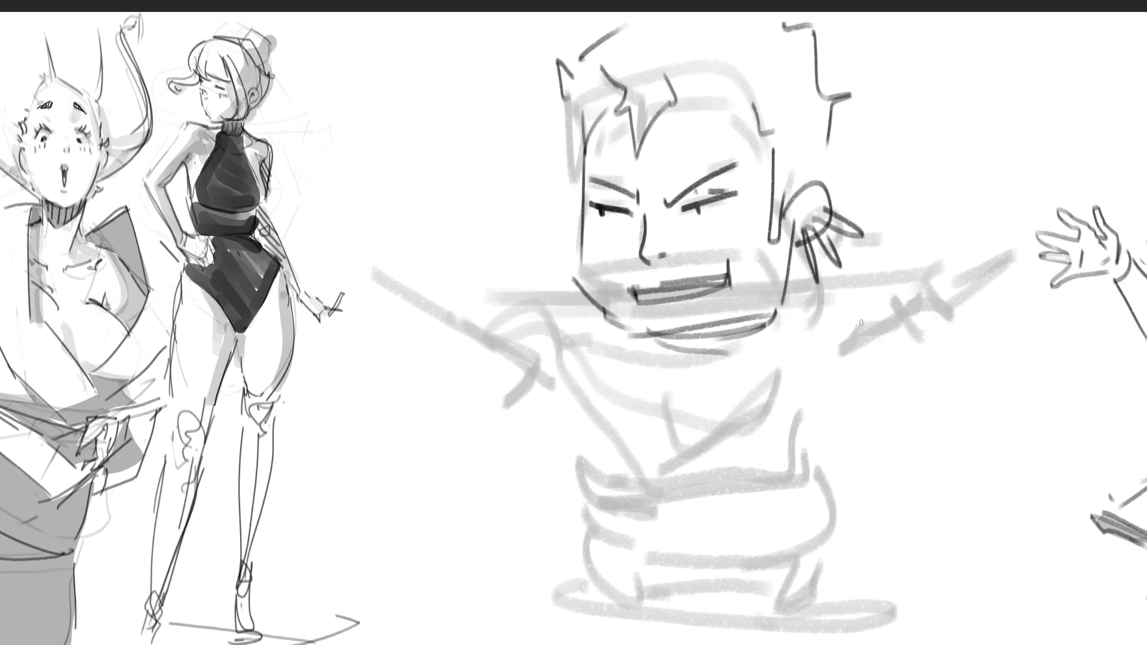
mouse_move(790, 276)
mouse_down()
mouse_move(832, 271)
mouse_move(810, 354)
mouse_up()
mouse_move(828, 272)
mouse_down()
mouse_move(849, 266)
mouse_move(847, 333)
mouse_move(855, 260)
mouse_move(831, 341)
mouse_move(814, 352)
mouse_up()
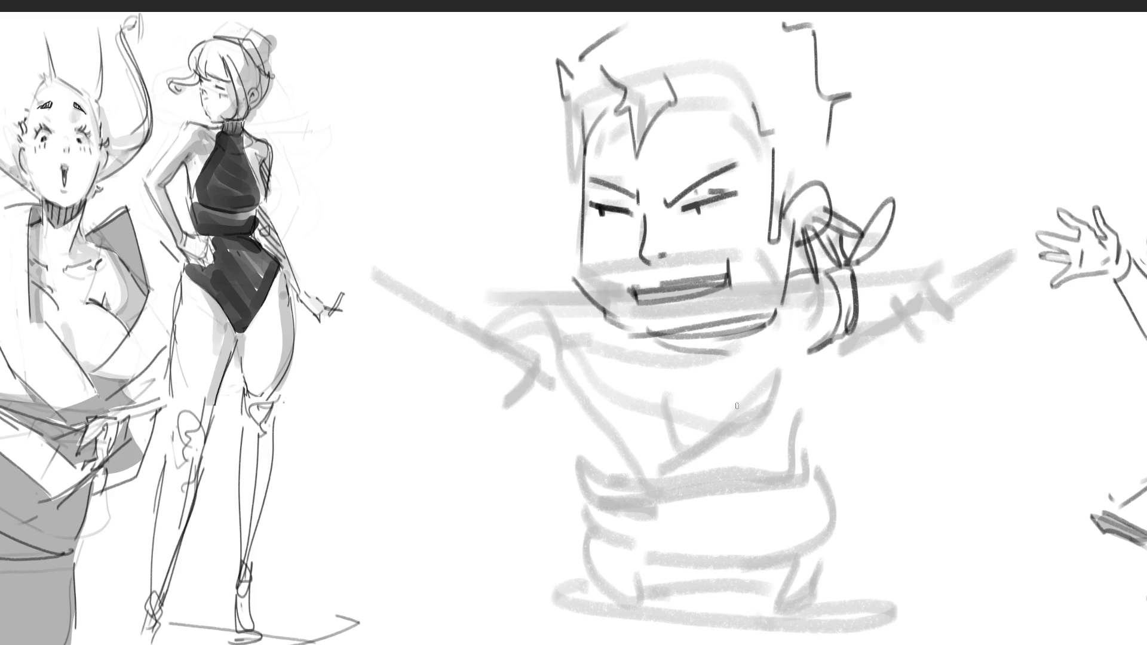
Step: Ink the lower sword's hilt and long blade, both arms and the fist gripping the sword
mouse_move(503, 356)
mouse_down()
mouse_move(521, 406)
mouse_move(559, 356)
mouse_move(542, 426)
mouse_move(541, 388)
mouse_move(447, 335)
mouse_move(565, 389)
mouse_move(1007, 521)
mouse_up()
mouse_move(558, 393)
mouse_down()
mouse_move(762, 472)
mouse_move(1015, 547)
mouse_up()
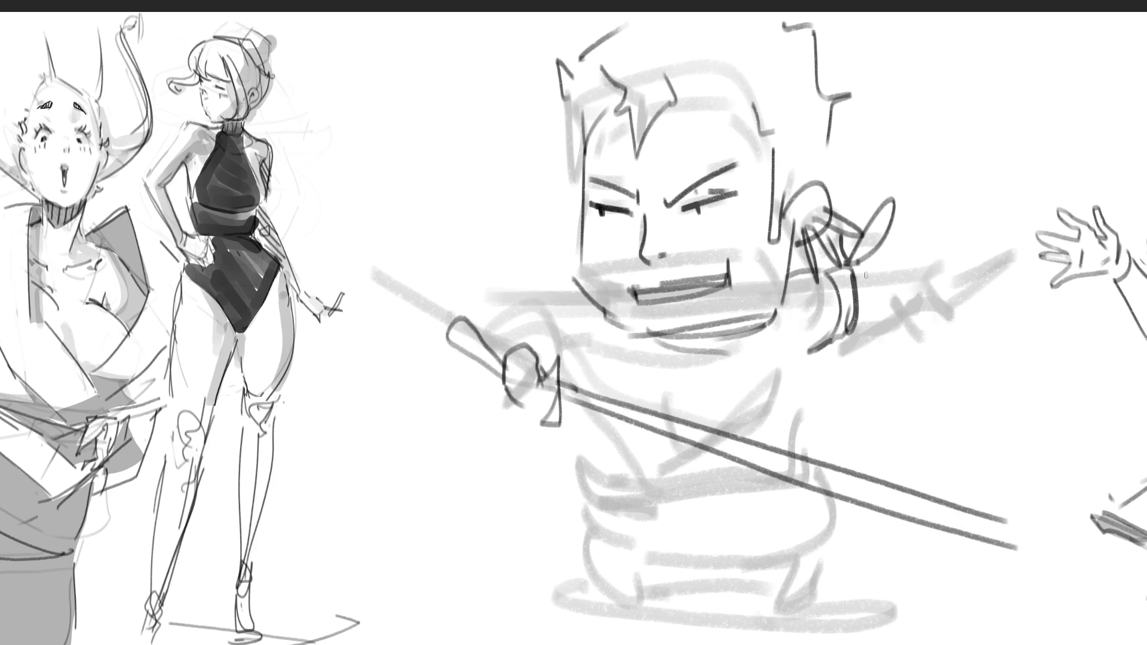
drag(853, 276, 883, 280)
drag(857, 324, 902, 311)
mouse_move(875, 281)
mouse_down()
mouse_move(959, 264)
mouse_move(956, 285)
mouse_move(899, 326)
mouse_move(947, 282)
mouse_move(956, 246)
mouse_move(988, 302)
mouse_move(1063, 183)
mouse_move(1138, 138)
mouse_move(1027, 233)
mouse_up()
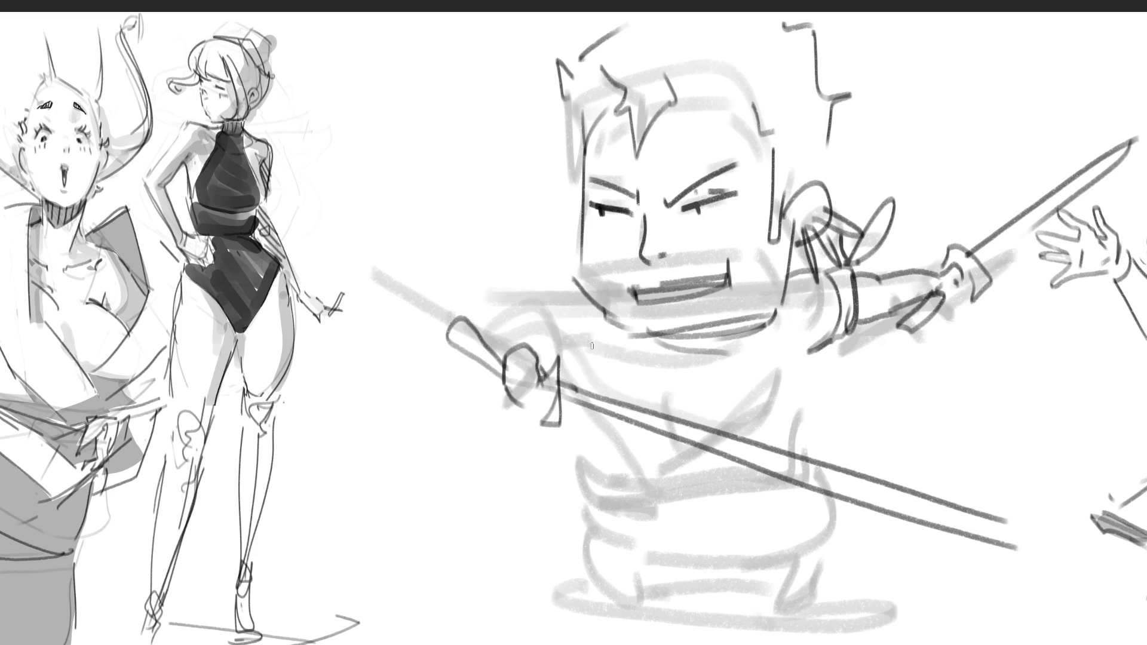
mouse_move(591, 298)
mouse_down()
mouse_move(556, 311)
mouse_move(586, 367)
mouse_up()
drag(555, 304, 526, 307)
mouse_move(559, 359)
mouse_down()
mouse_move(500, 340)
mouse_move(619, 389)
mouse_move(595, 592)
mouse_up()
Step: Ink the torso, stubby legs and feet, then paint white over the lower face with a larger brush
drag(634, 430, 643, 514)
drag(696, 448, 711, 514)
drag(824, 389, 828, 573)
drag(645, 564, 777, 552)
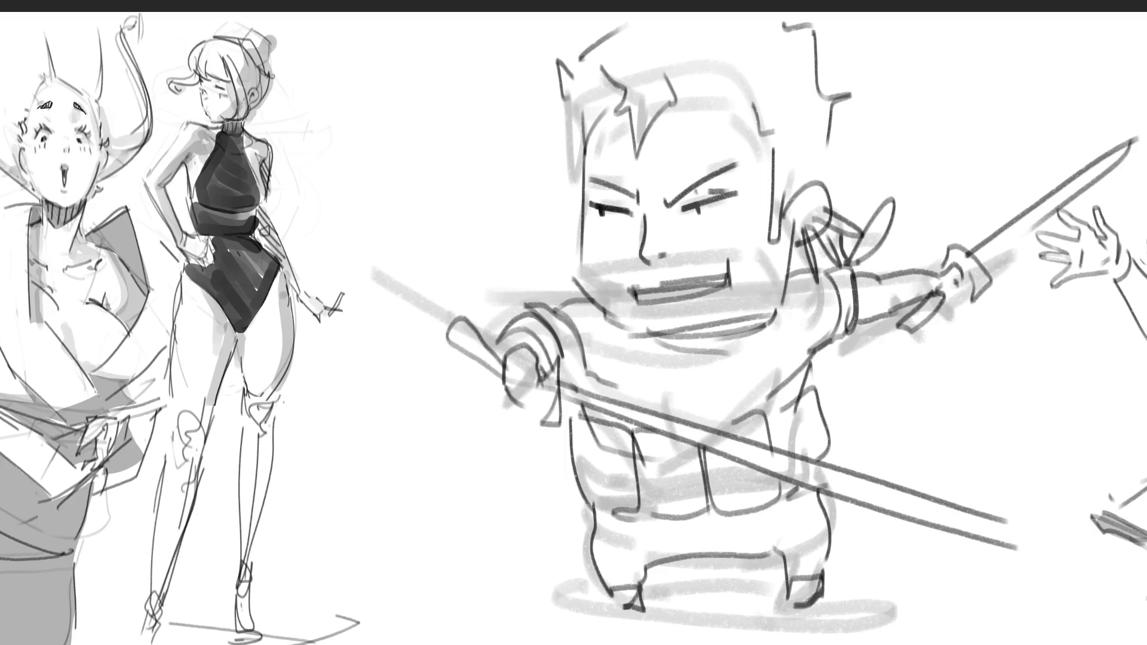
drag(821, 595, 791, 606)
key(])
key(])
key(])
mouse_move(622, 255)
mouse_down()
mouse_move(597, 281)
mouse_move(627, 317)
mouse_move(747, 286)
mouse_move(715, 252)
mouse_move(675, 263)
mouse_up()
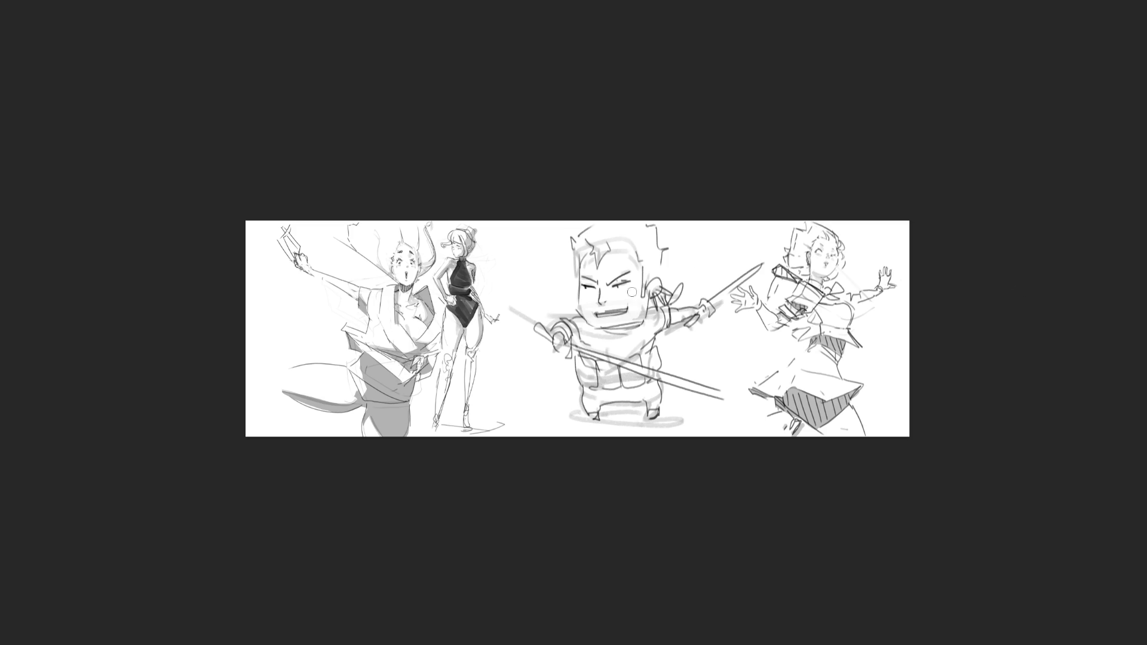
Step: Shade the eyes, chin, legs and hair in grey, darken the arm edge and dot near the ear
mouse_move(583, 294)
mouse_down()
mouse_move(586, 284)
mouse_move(637, 281)
mouse_move(578, 292)
mouse_move(644, 289)
mouse_move(631, 274)
mouse_up()
mouse_move(597, 332)
mouse_down()
mouse_move(660, 335)
mouse_move(587, 325)
mouse_move(606, 341)
mouse_move(633, 334)
mouse_up()
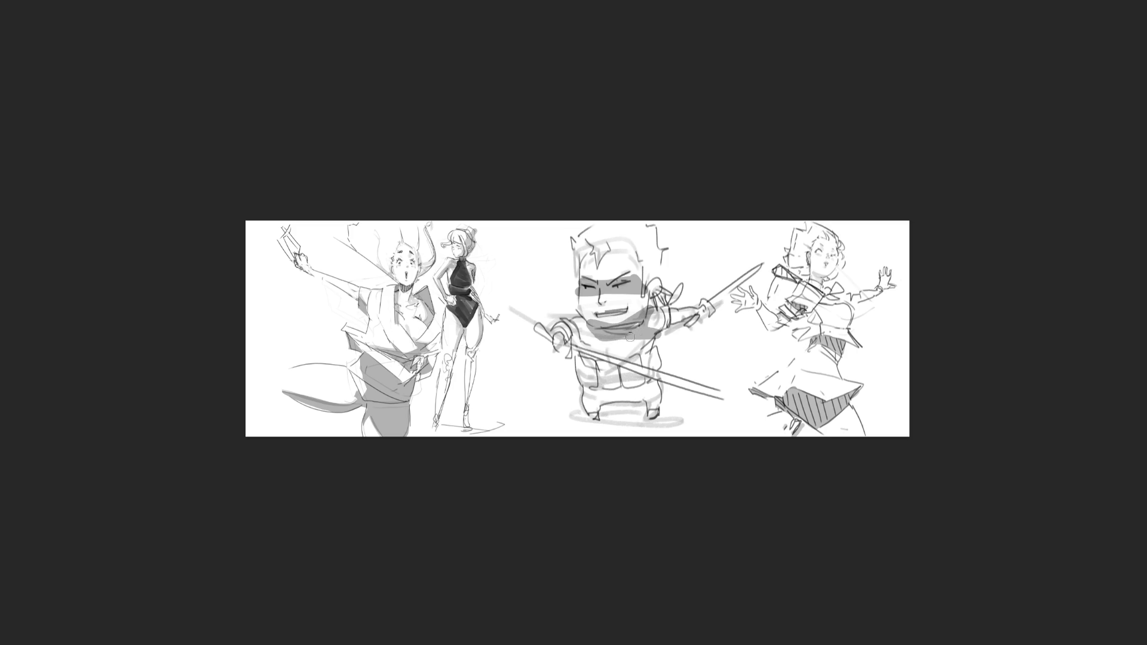
mouse_move(584, 385)
mouse_down()
mouse_move(654, 395)
mouse_move(606, 389)
mouse_move(588, 405)
mouse_move(598, 413)
mouse_move(649, 397)
mouse_move(655, 407)
mouse_up()
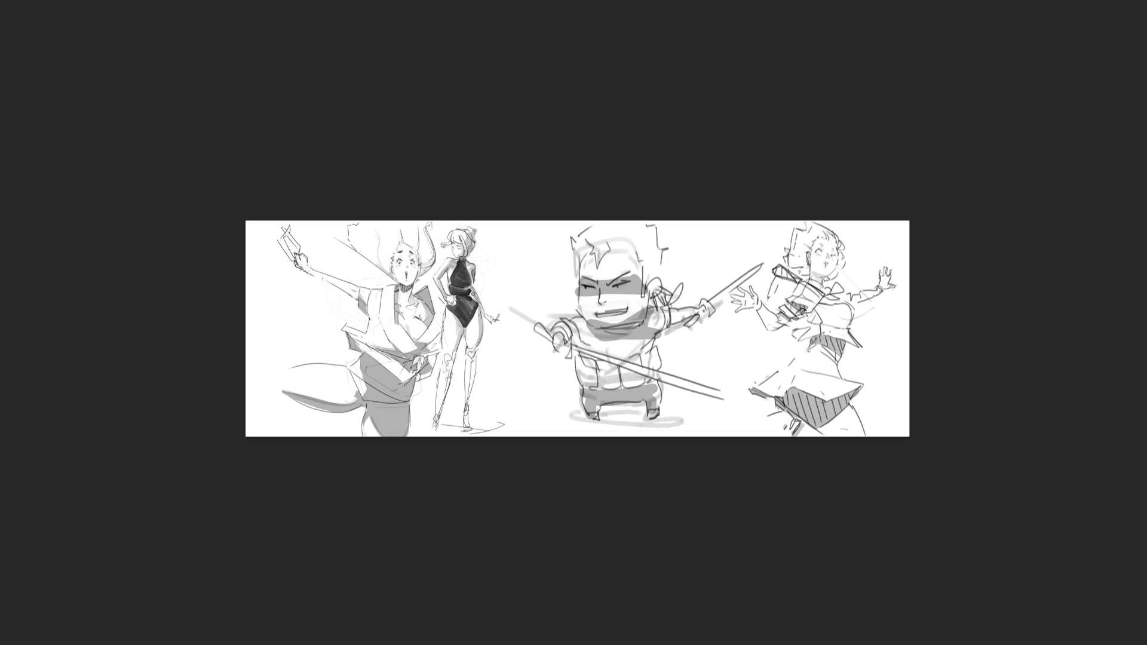
mouse_move(666, 308)
mouse_down()
mouse_move(665, 329)
mouse_move(676, 298)
mouse_up()
drag(599, 258, 615, 255)
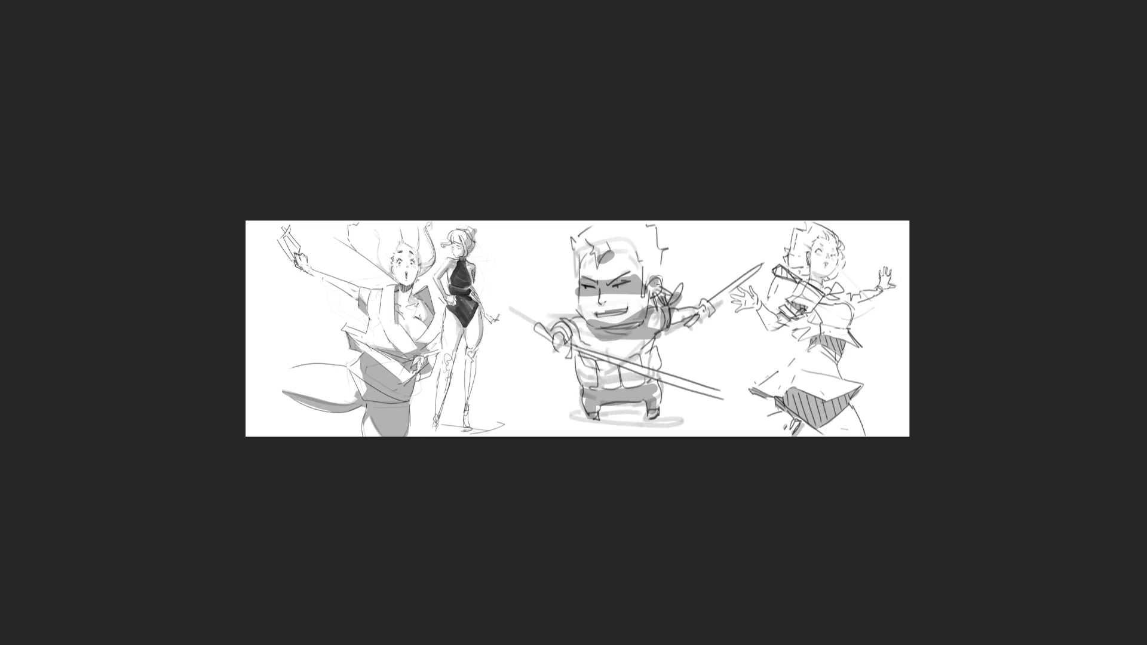
click(659, 272)
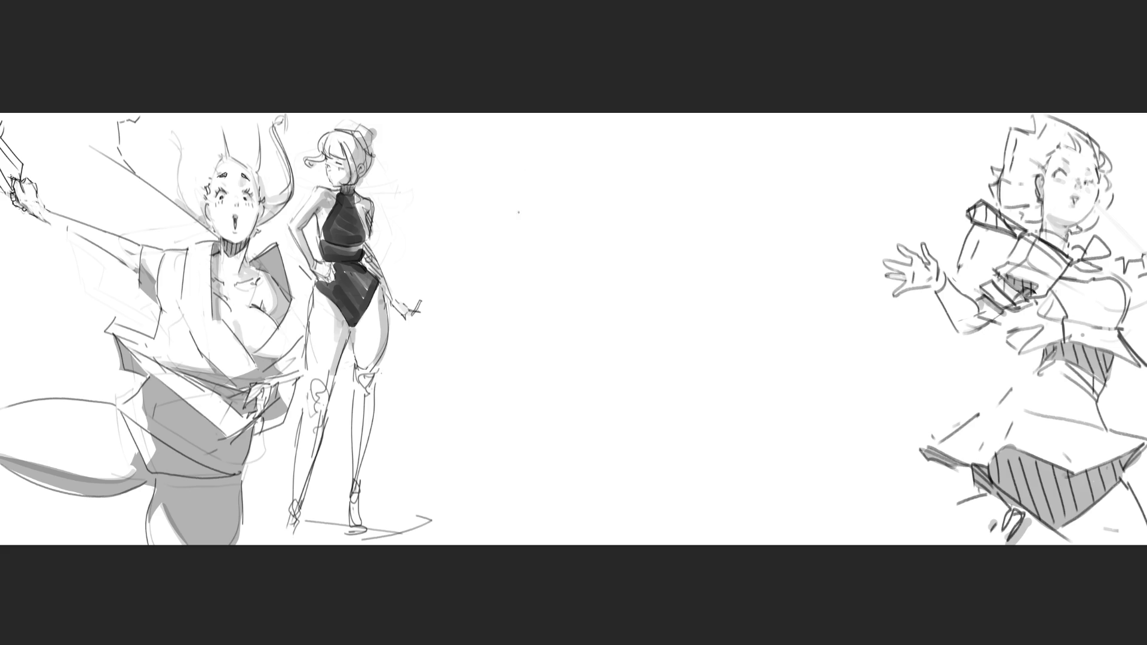
Step: Sketch an egg-shaped head outline for a new figure in the blank middle
drag(520, 164, 518, 222)
mouse_move(552, 154)
mouse_down()
mouse_move(563, 158)
mouse_move(568, 247)
mouse_move(565, 183)
mouse_up()
drag(518, 229, 566, 251)
mouse_move(545, 179)
mouse_down()
mouse_move(544, 212)
mouse_move(559, 197)
mouse_move(575, 223)
mouse_move(561, 205)
mouse_up()
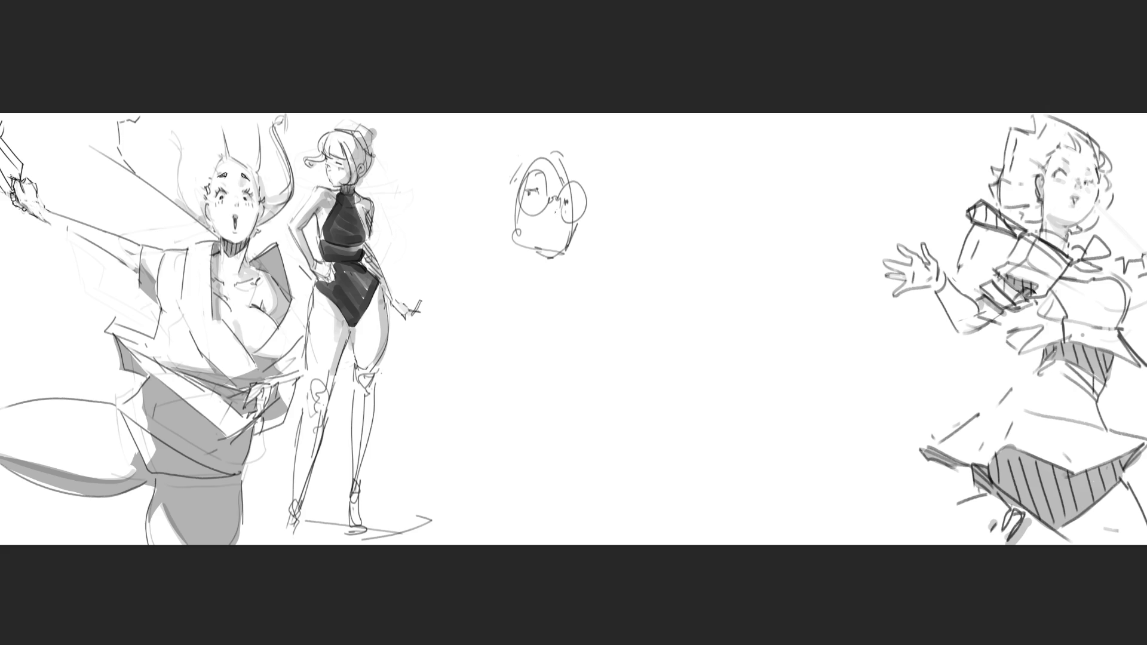
Step: Add hair lines, side strokes and chin around the head, shaping a triangular hair mass
drag(561, 229, 609, 204)
mouse_move(499, 204)
mouse_down()
mouse_move(500, 225)
mouse_move(495, 217)
mouse_up()
drag(593, 203, 580, 222)
drag(508, 200, 504, 225)
mouse_move(538, 153)
mouse_down()
mouse_move(505, 202)
mouse_move(555, 149)
mouse_move(566, 157)
mouse_move(536, 144)
mouse_move(485, 190)
mouse_move(483, 221)
mouse_move(504, 243)
mouse_move(490, 249)
mouse_up()
mouse_move(487, 250)
mouse_down()
mouse_move(672, 224)
mouse_move(611, 234)
mouse_up()
mouse_move(667, 208)
mouse_down()
mouse_move(650, 216)
mouse_move(670, 210)
mouse_up()
mouse_move(674, 176)
mouse_down()
mouse_move(670, 208)
mouse_move(659, 210)
mouse_up()
drag(671, 207, 601, 243)
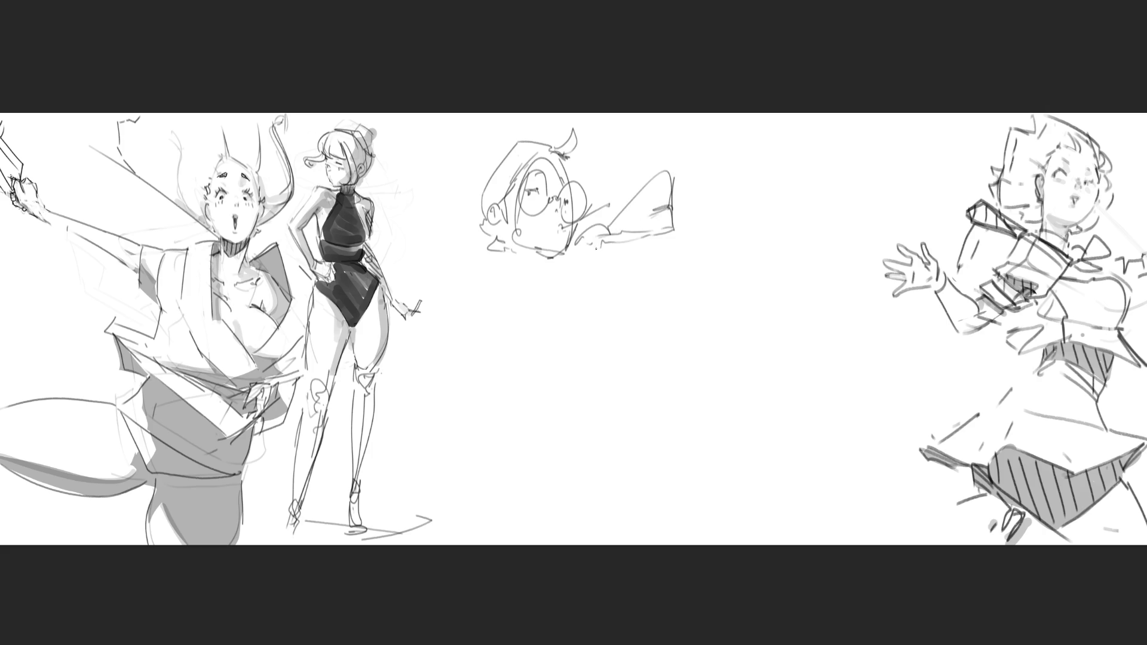
Step: Draw the chin and collar lines beneath the head
mouse_move(507, 251)
mouse_down()
mouse_move(561, 272)
mouse_move(579, 229)
mouse_up()
drag(555, 274, 576, 273)
mouse_move(592, 252)
mouse_down()
mouse_move(572, 272)
mouse_move(598, 270)
mouse_up()
mouse_move(577, 272)
mouse_down()
mouse_move(593, 269)
mouse_move(579, 281)
mouse_up()
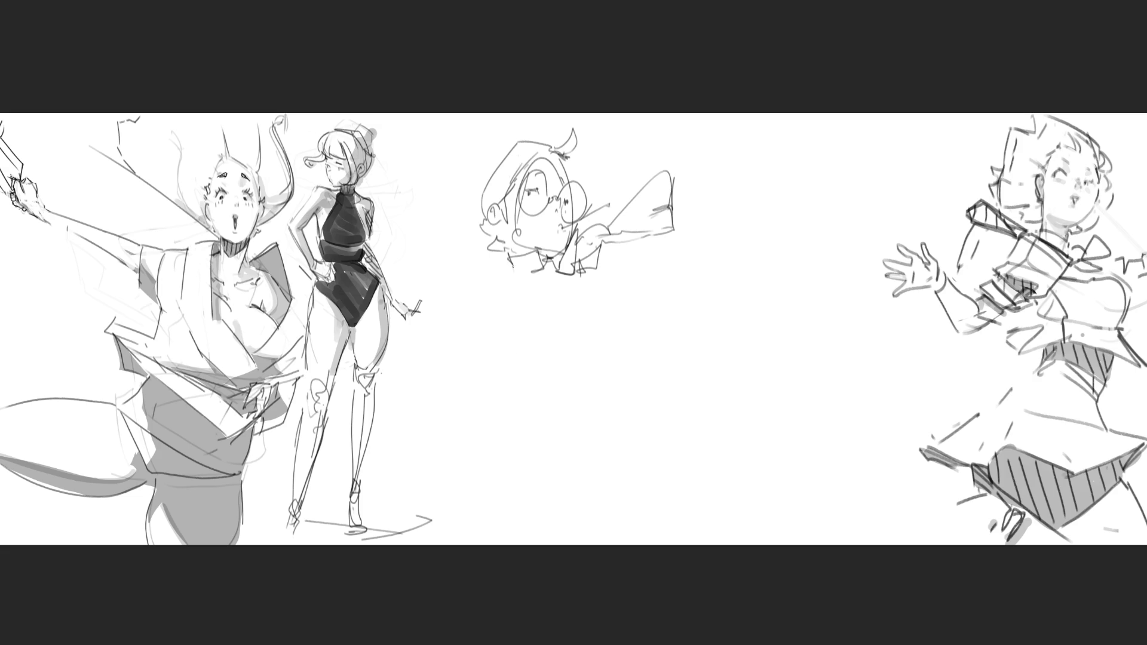
drag(495, 282, 513, 267)
mouse_move(503, 266)
mouse_down()
mouse_move(534, 277)
mouse_move(481, 311)
mouse_move(504, 349)
mouse_move(509, 310)
mouse_move(504, 351)
mouse_up()
Step: Sketch the shoulders, torso and arm coming down from the shoulder
drag(529, 288, 556, 293)
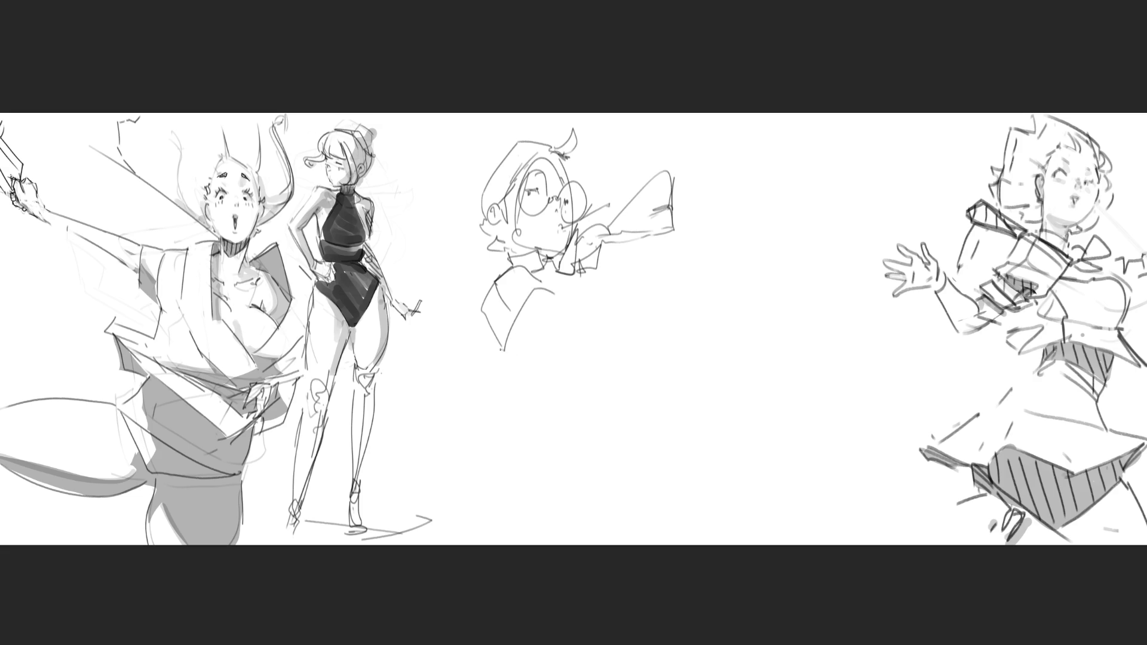
drag(501, 349, 525, 355)
drag(555, 296, 559, 312)
drag(508, 338, 543, 362)
mouse_move(539, 300)
mouse_down()
mouse_move(573, 359)
mouse_move(591, 348)
mouse_move(579, 400)
mouse_move(608, 364)
mouse_up()
Step: Draw the sleeve cuff extending right with a hand at its end
mouse_move(576, 349)
mouse_down()
mouse_move(607, 360)
mouse_move(652, 326)
mouse_up()
mouse_move(651, 326)
mouse_down()
mouse_move(653, 342)
mouse_move(589, 390)
mouse_up()
drag(601, 377, 650, 328)
drag(652, 325, 654, 319)
mouse_move(650, 298)
mouse_down()
mouse_move(667, 285)
mouse_move(653, 338)
mouse_move(625, 306)
mouse_move(646, 315)
mouse_up()
mouse_move(650, 287)
mouse_down()
mouse_move(644, 315)
mouse_move(657, 269)
mouse_move(677, 282)
mouse_move(665, 332)
mouse_up()
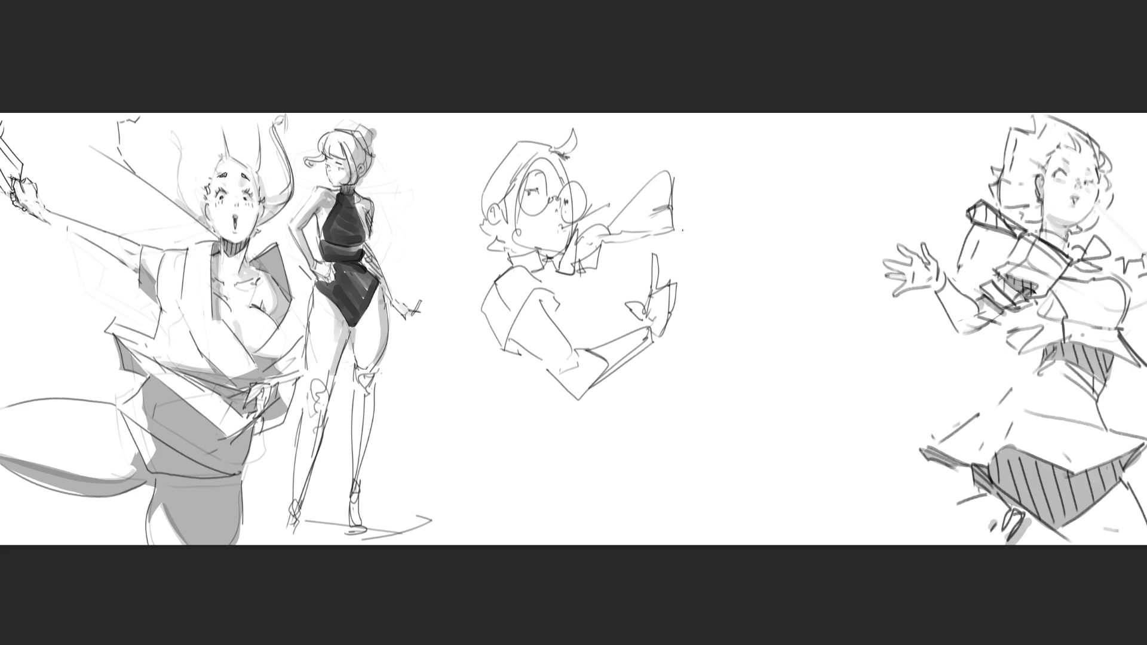
Step: Sketch a separate hand study with raised fingers and a forearm below
drag(687, 248, 721, 264)
mouse_move(717, 246)
mouse_down()
mouse_move(742, 270)
mouse_move(754, 238)
mouse_move(738, 232)
mouse_up()
mouse_move(713, 180)
mouse_down()
mouse_move(715, 224)
mouse_move(720, 190)
mouse_up()
mouse_move(720, 190)
mouse_down()
mouse_move(728, 239)
mouse_move(739, 222)
mouse_up()
mouse_move(732, 217)
mouse_down()
mouse_move(737, 245)
mouse_move(757, 238)
mouse_up()
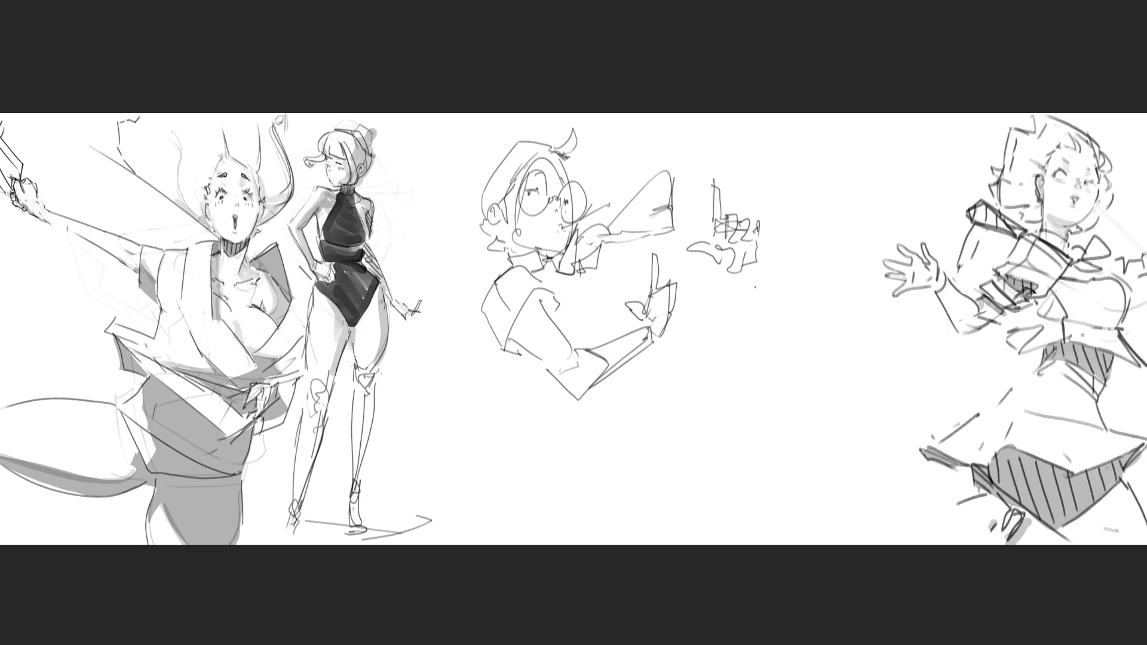
mouse_move(722, 271)
mouse_down()
mouse_move(744, 269)
mouse_move(702, 310)
mouse_up()
mouse_move(741, 276)
mouse_down()
mouse_move(730, 326)
mouse_move(709, 349)
mouse_up()
mouse_move(709, 350)
mouse_down()
mouse_move(704, 311)
mouse_move(699, 353)
mouse_up()
Step: Refine the sketched hand and draw the chest with detail lines below the face
drag(607, 270, 636, 282)
drag(634, 280, 616, 320)
drag(634, 281, 686, 337)
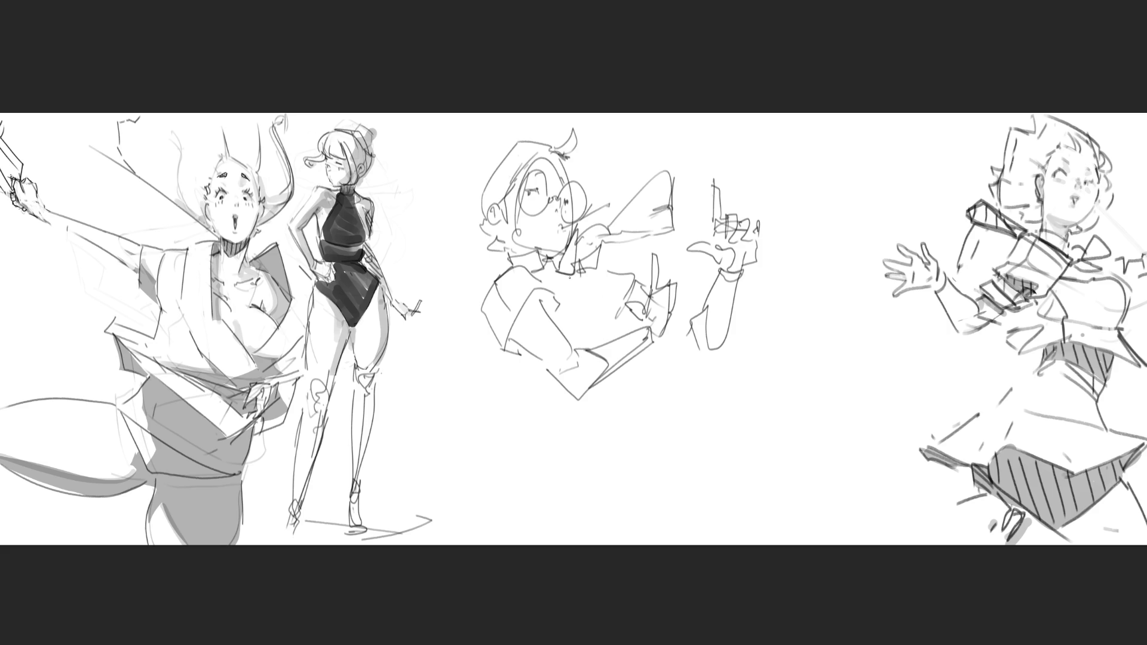
drag(554, 274, 621, 333)
mouse_move(597, 287)
mouse_down()
mouse_move(611, 335)
mouse_move(586, 346)
mouse_move(557, 314)
mouse_move(590, 304)
mouse_up()
drag(568, 296, 588, 289)
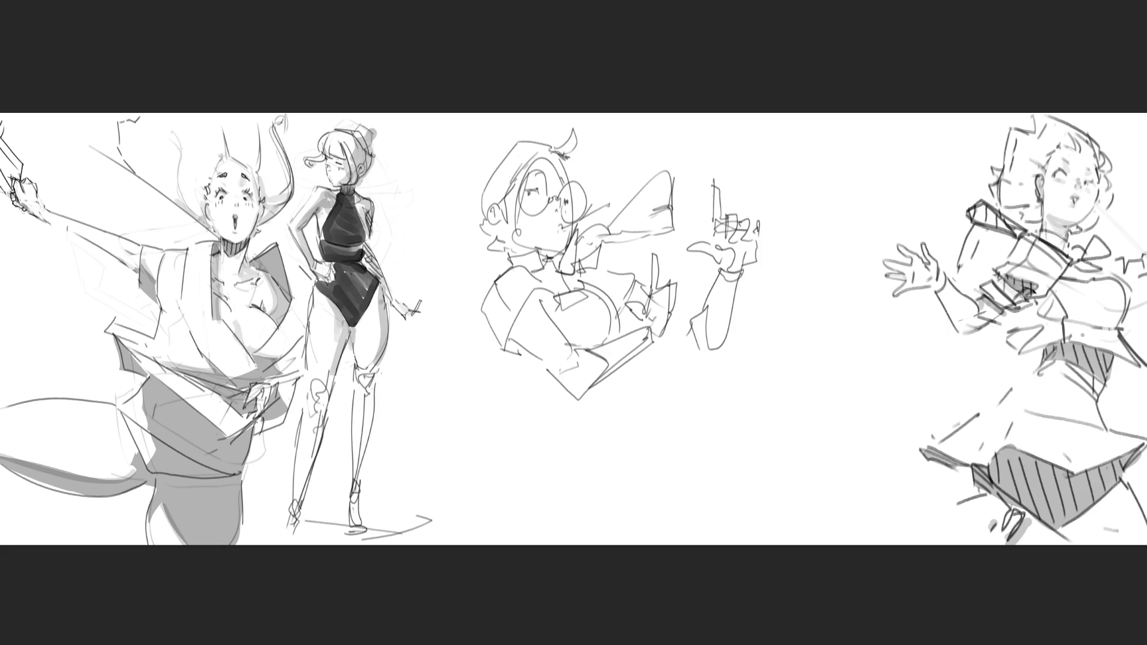
mouse_move(520, 360)
mouse_down()
mouse_move(570, 407)
mouse_move(633, 363)
mouse_up()
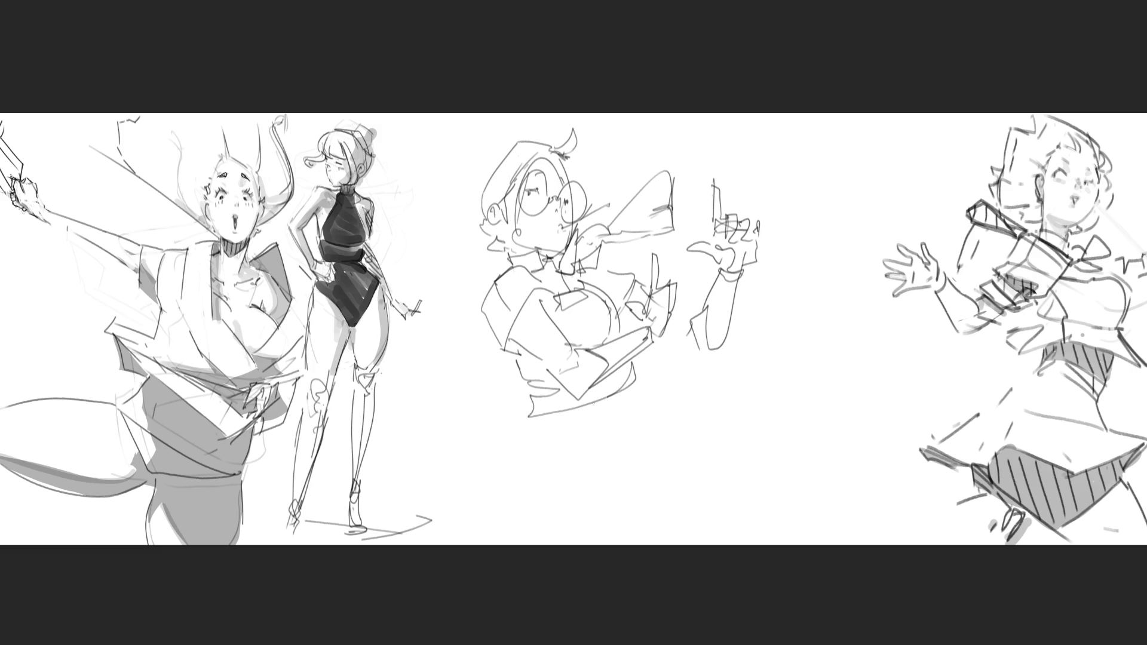
Step: Extend the torso down to the waist and rough in the skirt's left edge and folds
drag(579, 410, 628, 377)
drag(536, 422, 629, 393)
drag(633, 382, 638, 461)
drag(538, 450, 617, 491)
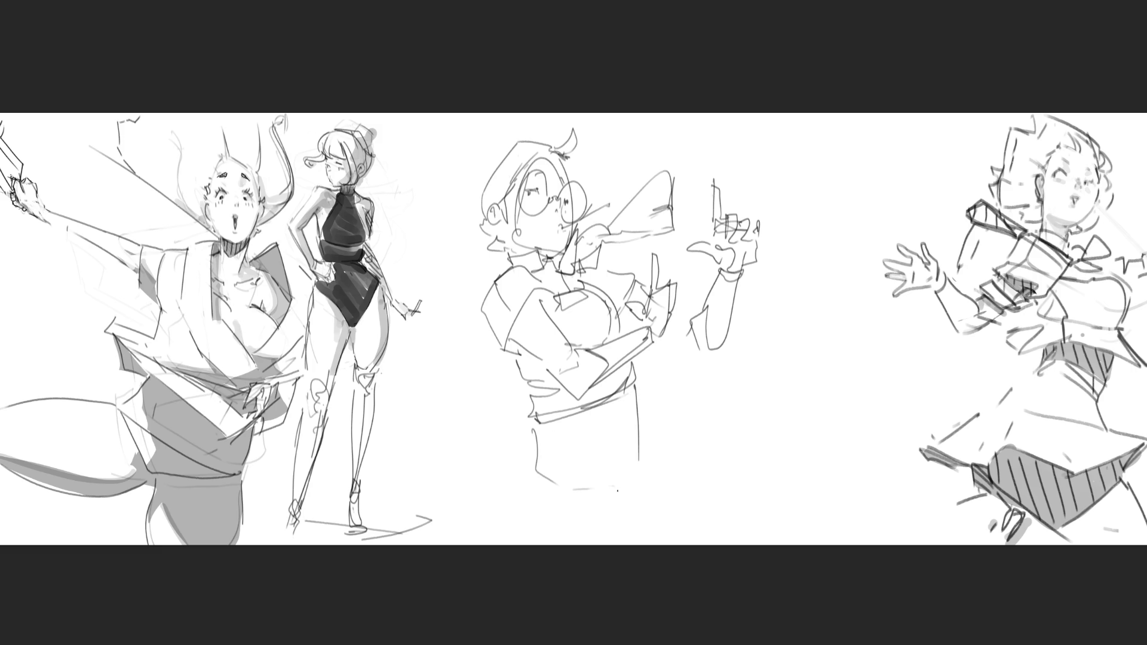
drag(528, 479, 567, 546)
drag(627, 495, 651, 544)
drag(648, 479, 679, 546)
Step: Draw the skirt's right-side curve, a leg kicking out right, and the skirt bottom
drag(654, 452, 691, 528)
drag(714, 490, 708, 528)
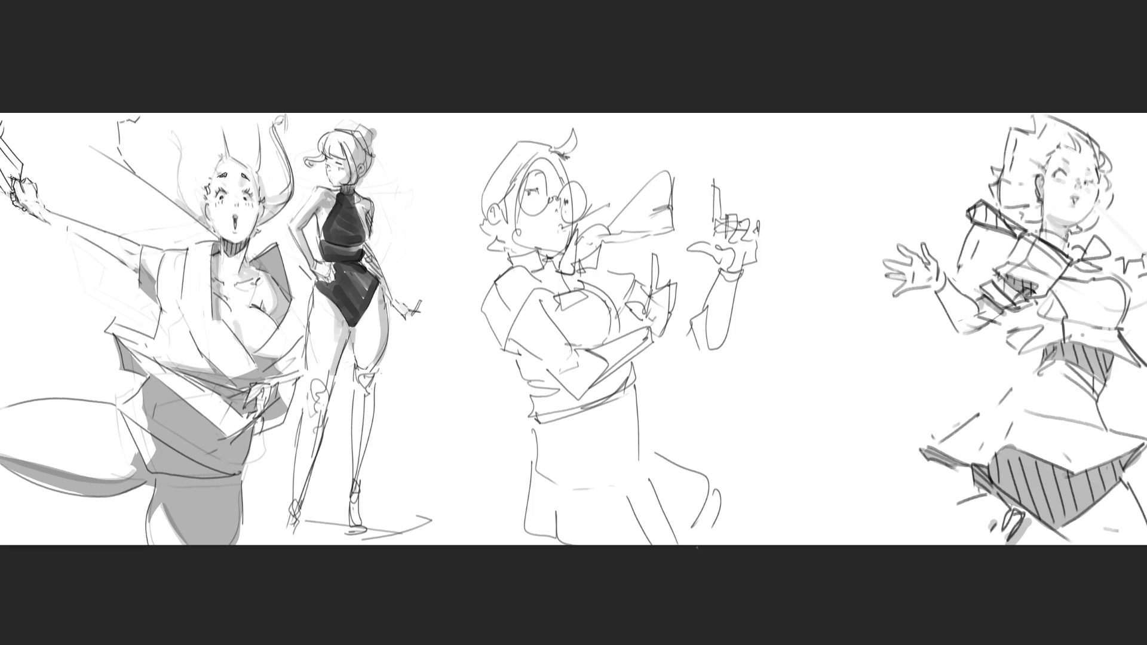
drag(720, 483, 793, 544)
drag(536, 529, 541, 545)
Step: Redraw the hair tuft taller, then lasso the hair, scarf and skirt for filling
mouse_move(567, 157)
mouse_down()
mouse_move(583, 122)
mouse_move(535, 142)
mouse_move(479, 206)
mouse_up()
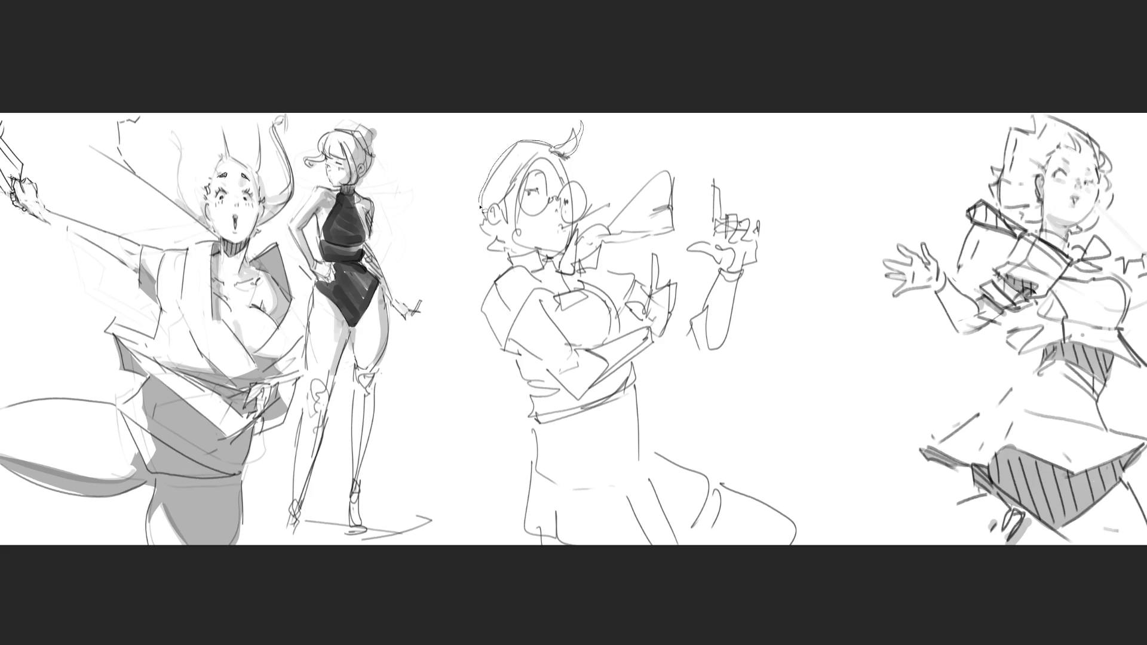
mouse_move(547, 154)
mouse_down()
mouse_move(580, 127)
mouse_move(490, 225)
mouse_move(478, 251)
mouse_move(516, 255)
mouse_move(505, 261)
mouse_up()
mouse_move(580, 249)
mouse_down()
mouse_move(559, 272)
mouse_move(601, 257)
mouse_move(565, 277)
mouse_move(600, 236)
mouse_move(621, 239)
mouse_move(586, 263)
mouse_move(676, 217)
mouse_move(669, 157)
mouse_move(612, 230)
mouse_move(668, 149)
mouse_move(607, 246)
mouse_up()
mouse_move(531, 425)
mouse_down()
mouse_move(552, 546)
mouse_move(686, 553)
mouse_move(716, 489)
mouse_move(650, 451)
mouse_move(635, 377)
mouse_up()
Step: Paint dark grey into the hair, scarf and skirt selections, discarding a stray outline
drag(496, 167, 664, 179)
drag(567, 419, 633, 430)
drag(574, 466, 669, 526)
drag(334, 404, 311, 418)
mouse_move(334, 481)
mouse_down()
mouse_move(149, 278)
mouse_move(886, 512)
mouse_move(758, 440)
mouse_move(757, 427)
mouse_up()
key(ctrl+d)
key(b)
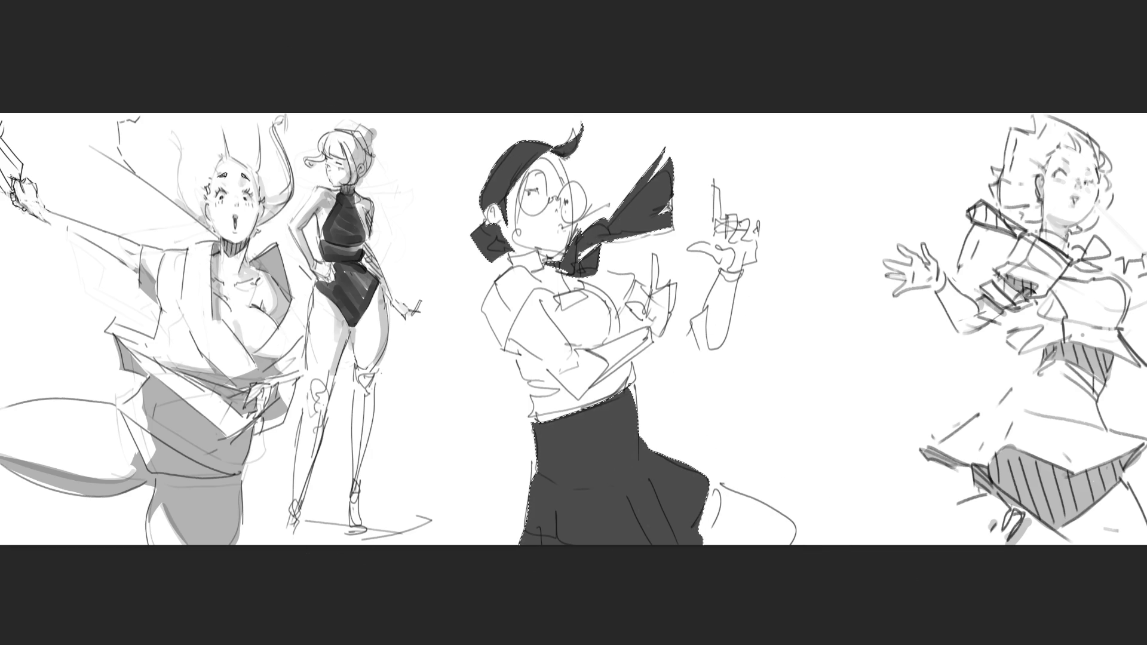
Step: Deselect, then lasso the hair and face edge and the forearm area for shading
key(ctrl+d)
mouse_move(560, 160)
mouse_down()
mouse_move(546, 184)
mouse_move(566, 192)
mouse_move(562, 213)
mouse_move(501, 219)
mouse_move(510, 244)
mouse_move(495, 241)
mouse_move(559, 256)
mouse_move(573, 270)
mouse_move(541, 278)
mouse_move(595, 275)
mouse_move(589, 286)
mouse_up()
mouse_move(505, 345)
mouse_down()
mouse_move(527, 360)
mouse_move(568, 284)
mouse_move(538, 338)
mouse_move(572, 299)
mouse_move(564, 343)
mouse_move(526, 358)
mouse_move(552, 377)
mouse_move(546, 403)
mouse_move(574, 400)
mouse_move(565, 421)
mouse_move(576, 343)
mouse_move(602, 354)
mouse_move(619, 331)
mouse_move(617, 302)
mouse_move(628, 306)
mouse_move(643, 288)
mouse_move(630, 328)
mouse_move(652, 333)
mouse_move(657, 308)
mouse_move(672, 313)
mouse_up()
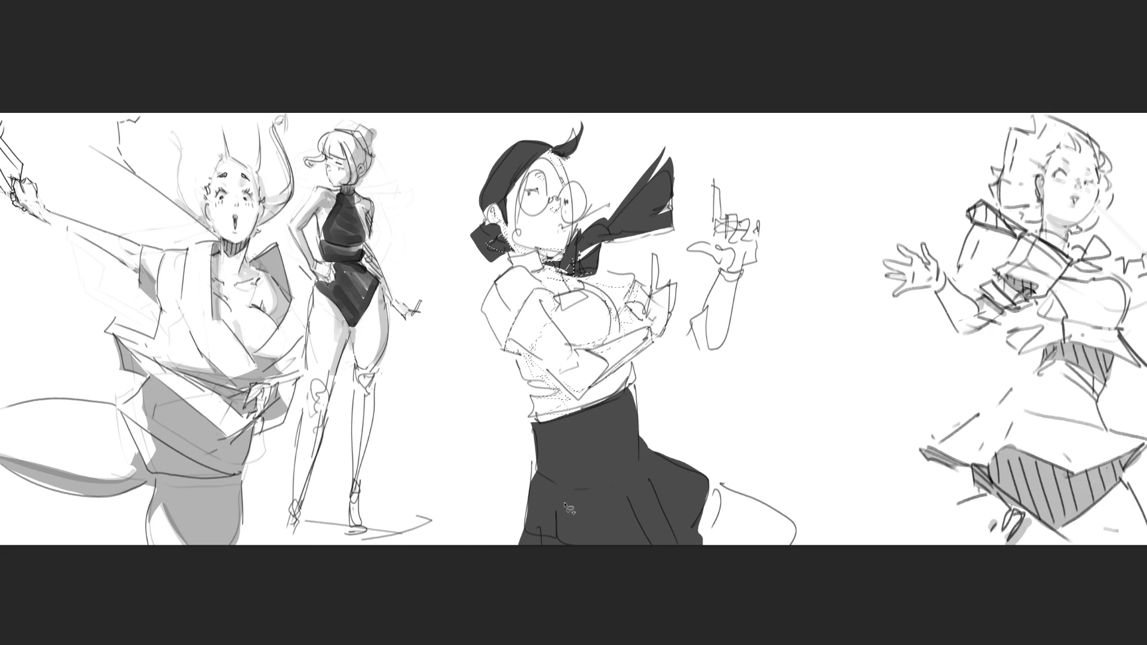
Step: Add the skirt edges, skirt bottom, leg and raised hand's fingers to the shading selection
drag(564, 502, 560, 490)
drag(539, 533, 567, 546)
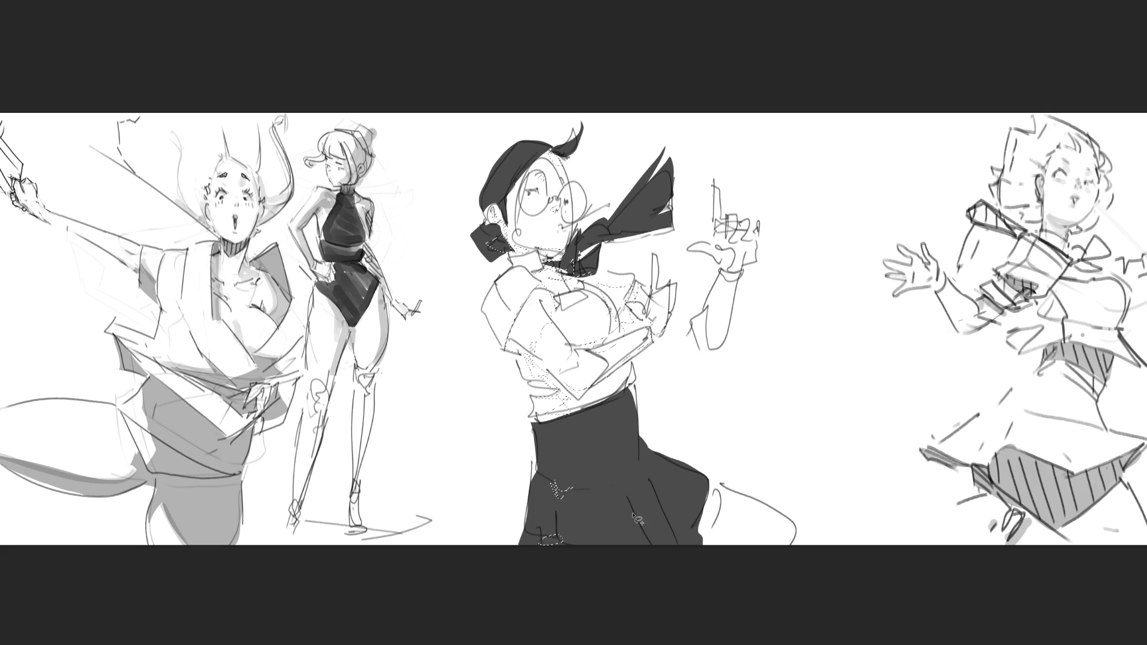
mouse_move(638, 481)
mouse_down()
mouse_move(648, 534)
mouse_move(641, 507)
mouse_move(660, 484)
mouse_move(690, 540)
mouse_move(717, 515)
mouse_move(732, 549)
mouse_up()
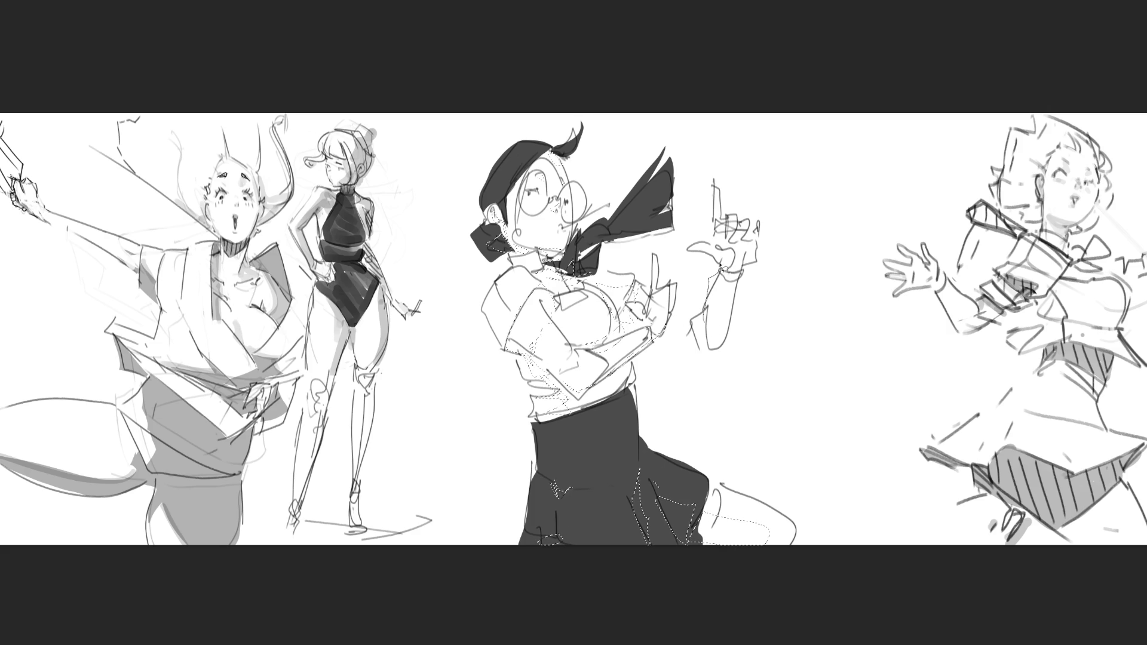
mouse_move(725, 266)
mouse_down()
mouse_move(722, 229)
mouse_move(754, 239)
mouse_move(736, 327)
mouse_move(717, 351)
mouse_move(696, 323)
mouse_up()
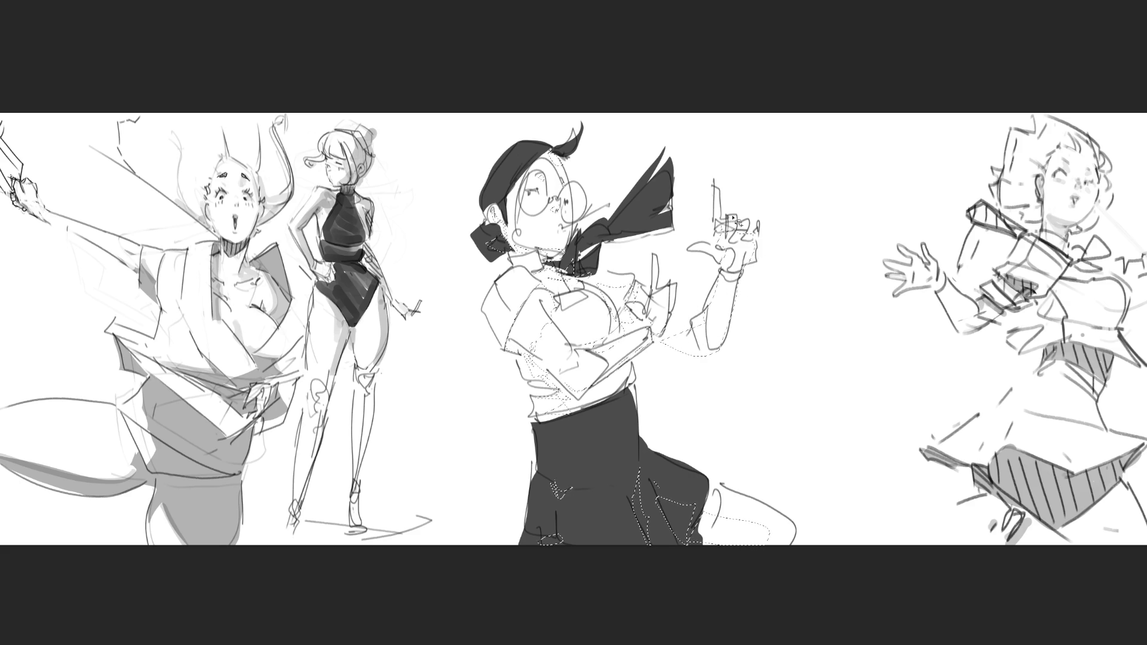
Step: Paint grey tone on the arm, shirt and leg, tint the glasses grey, and mark the right figure's torso
key(b)
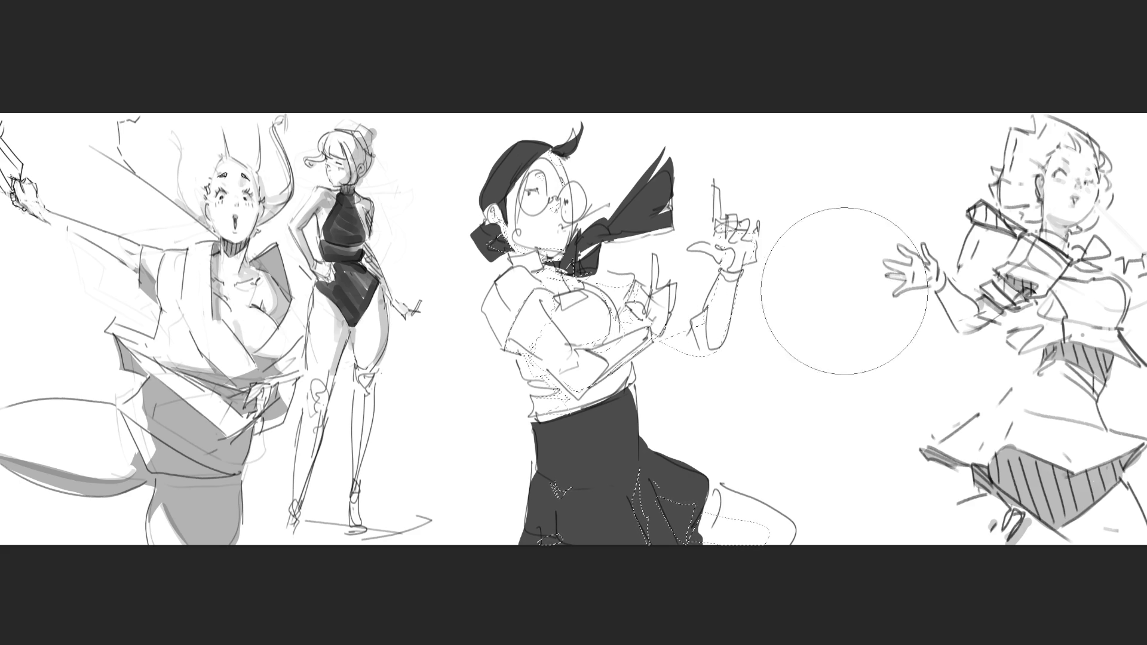
mouse_move(747, 251)
mouse_down()
mouse_move(598, 358)
mouse_move(863, 521)
mouse_move(740, 538)
mouse_up()
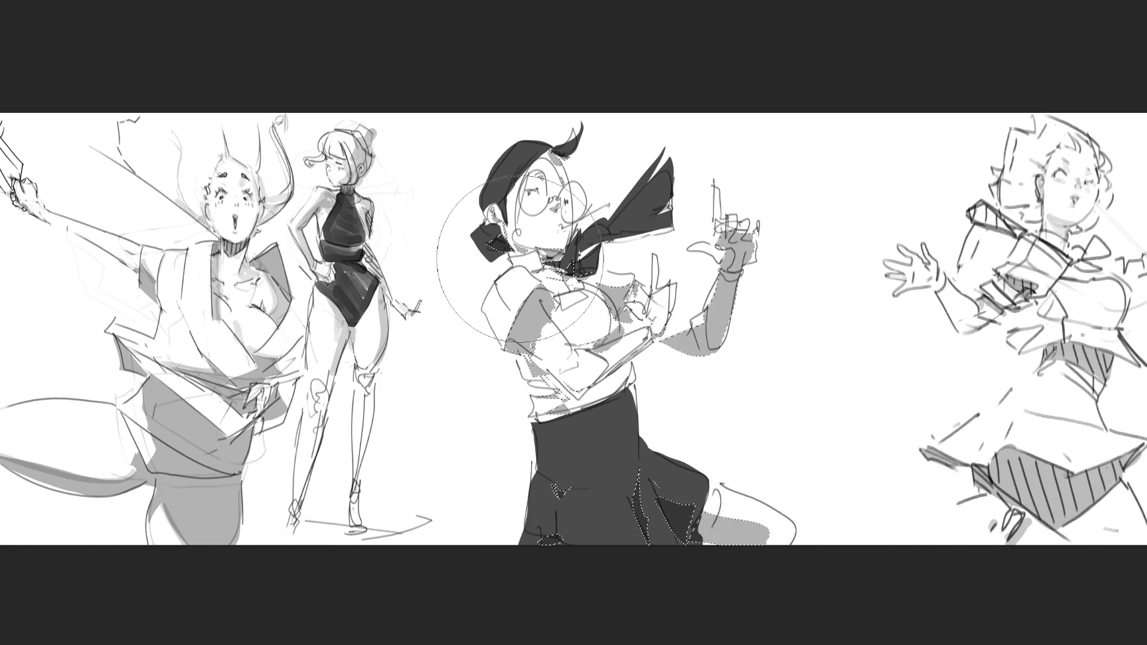
key(bracketleft)
key(bracketleft)
key(bracketleft)
key(ctrl+d)
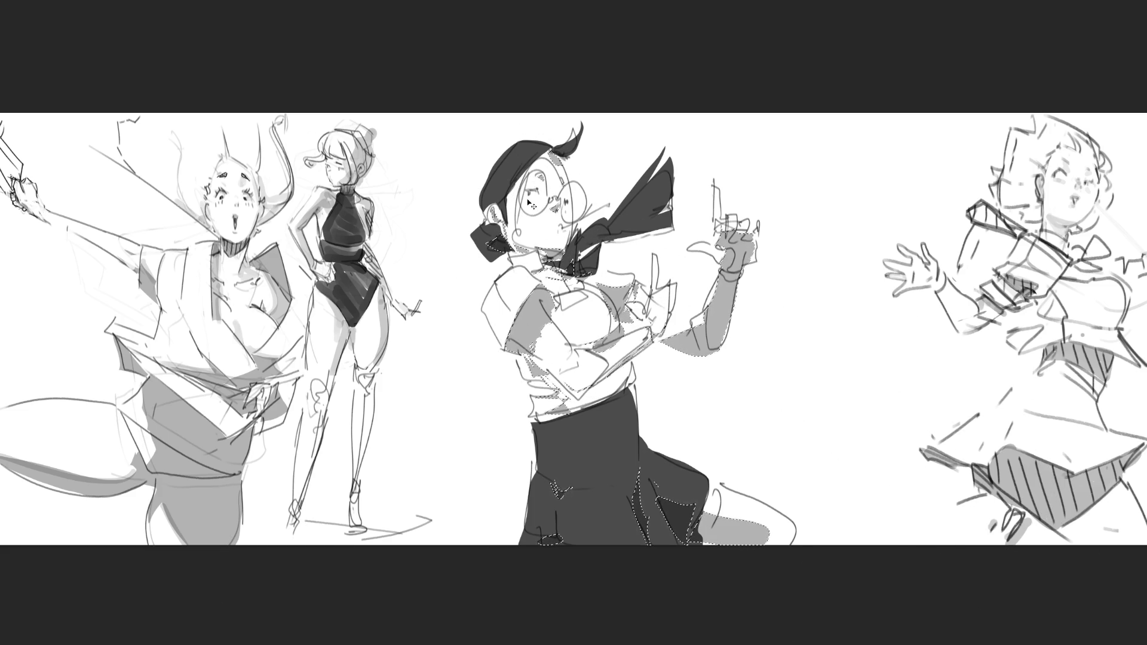
drag(508, 180, 574, 215)
key(bracketright)
key(bracketright)
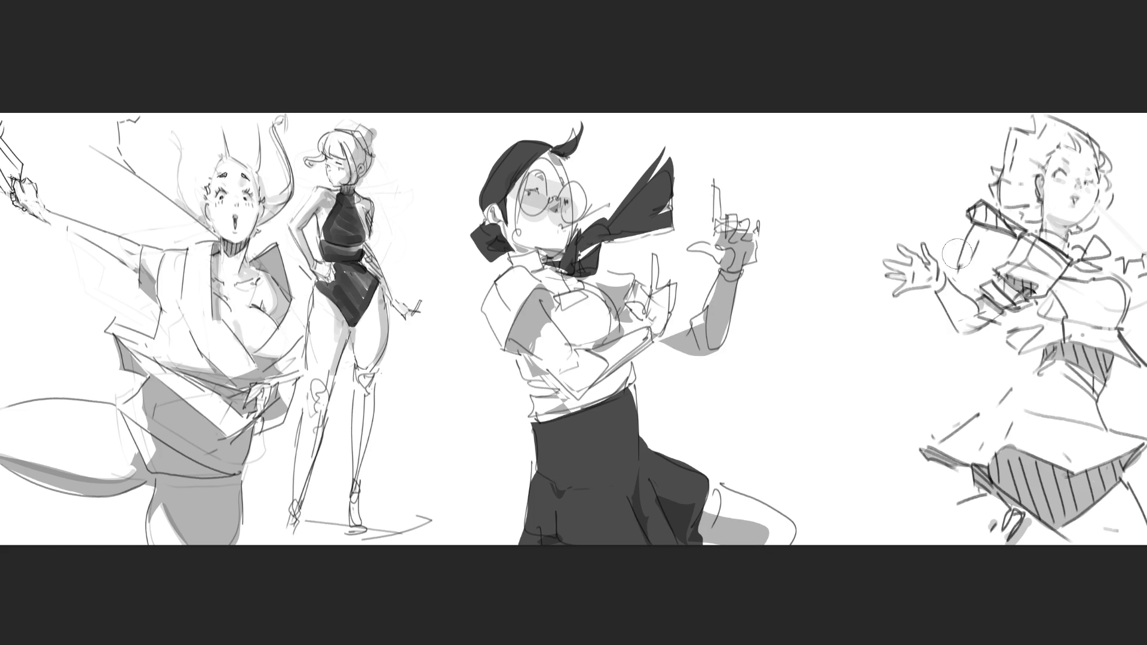
drag(978, 243, 974, 260)
key(ctrl+plus)
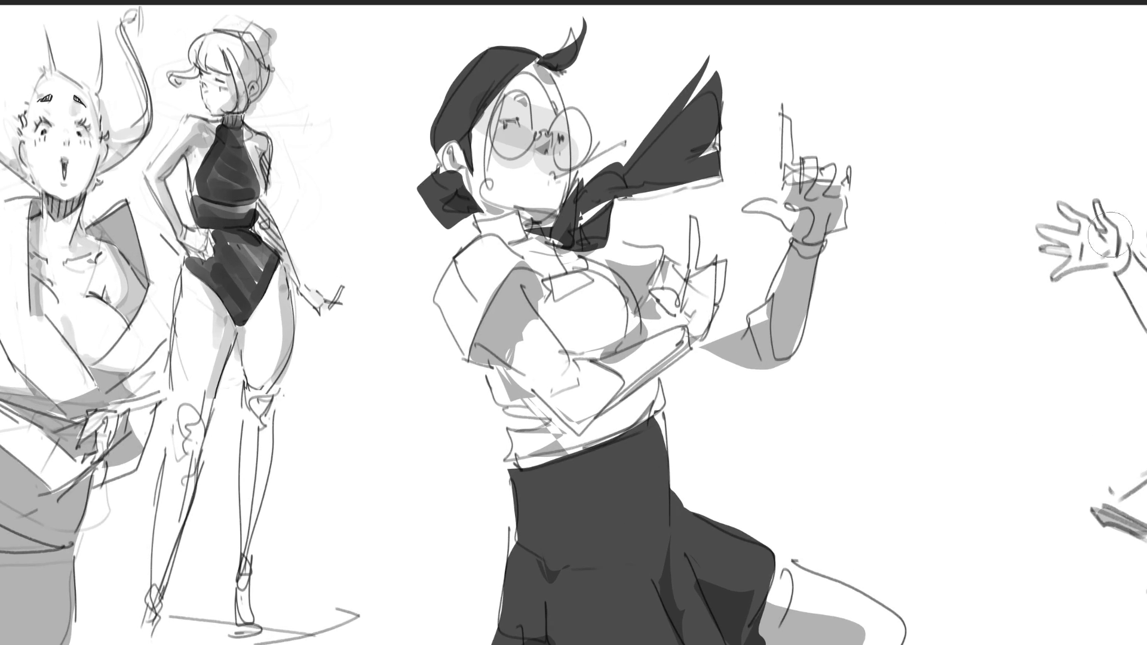
Step: Move the middle figure about 135 px left and commit the transform
drag(717, 160, 639, 154)
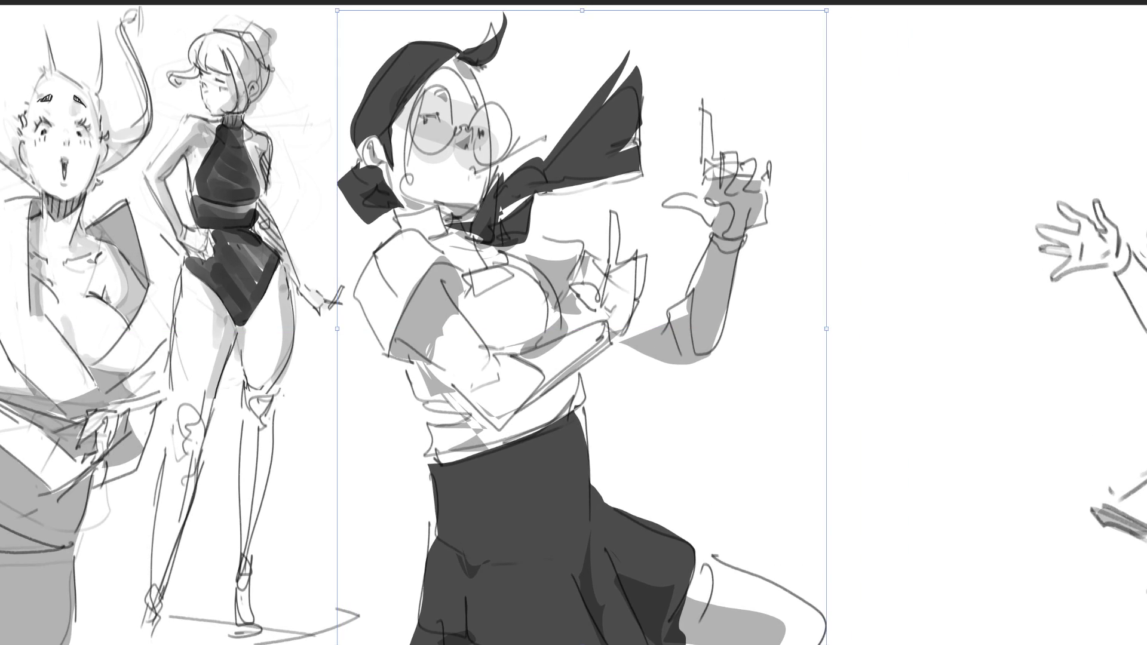
key(Return)
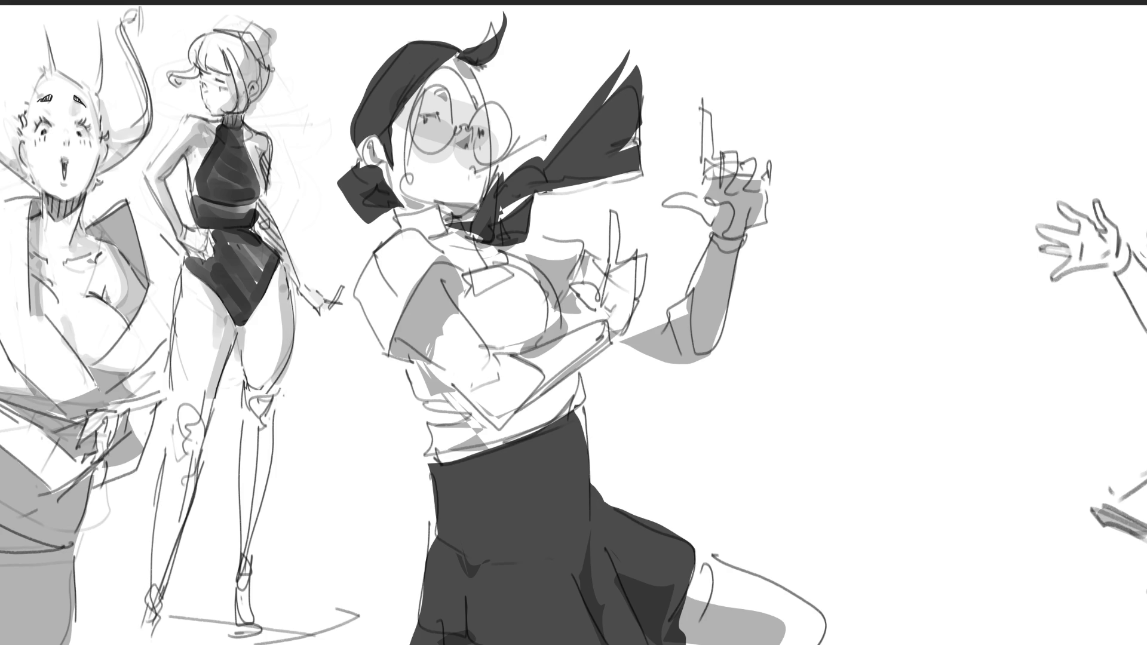
Step: Sketch a new head at top right with face edge, ear and a hair bun
mouse_move(906, 54)
mouse_down()
mouse_move(880, 96)
mouse_move(962, 102)
mouse_up()
mouse_move(882, 85)
mouse_down()
mouse_move(886, 117)
mouse_move(901, 106)
mouse_move(900, 124)
mouse_move(959, 143)
mouse_move(972, 90)
mouse_move(957, 59)
mouse_move(995, 14)
mouse_move(959, 73)
mouse_up()
drag(936, 24, 993, 127)
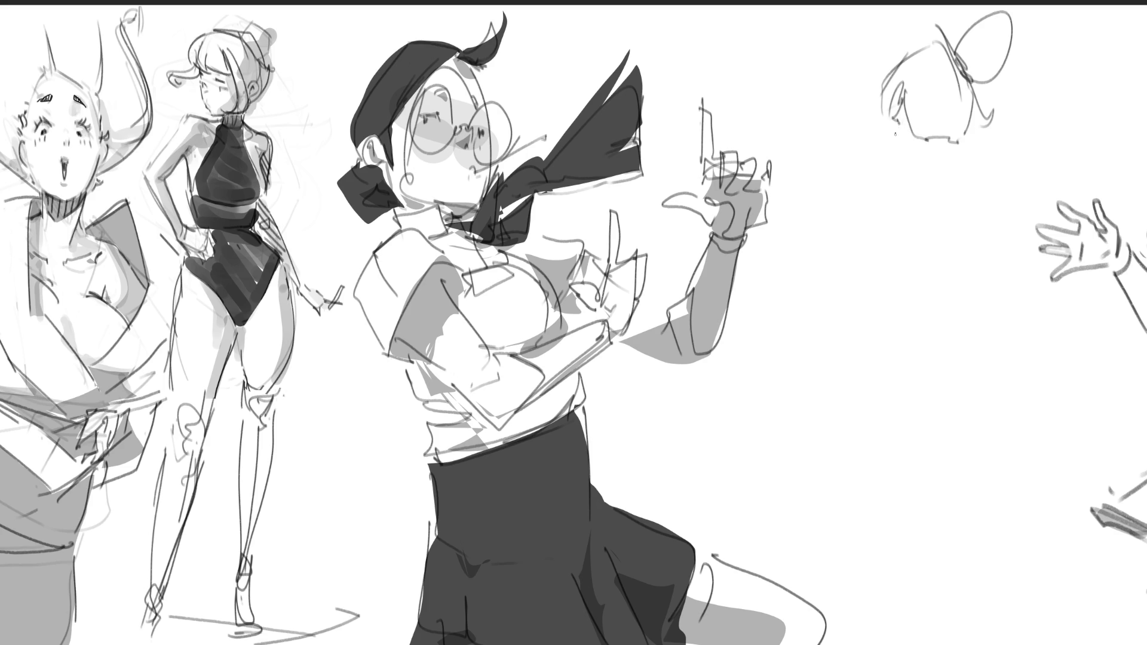
mouse_move(897, 124)
mouse_down()
mouse_move(895, 141)
mouse_move(879, 123)
mouse_move(874, 170)
mouse_move(913, 171)
mouse_move(950, 190)
mouse_up()
Step: Draw the neck, shoulder lines and a long pointed collar under the new head
mouse_move(959, 145)
mouse_down()
mouse_move(949, 191)
mouse_move(969, 149)
mouse_up()
drag(969, 149, 965, 179)
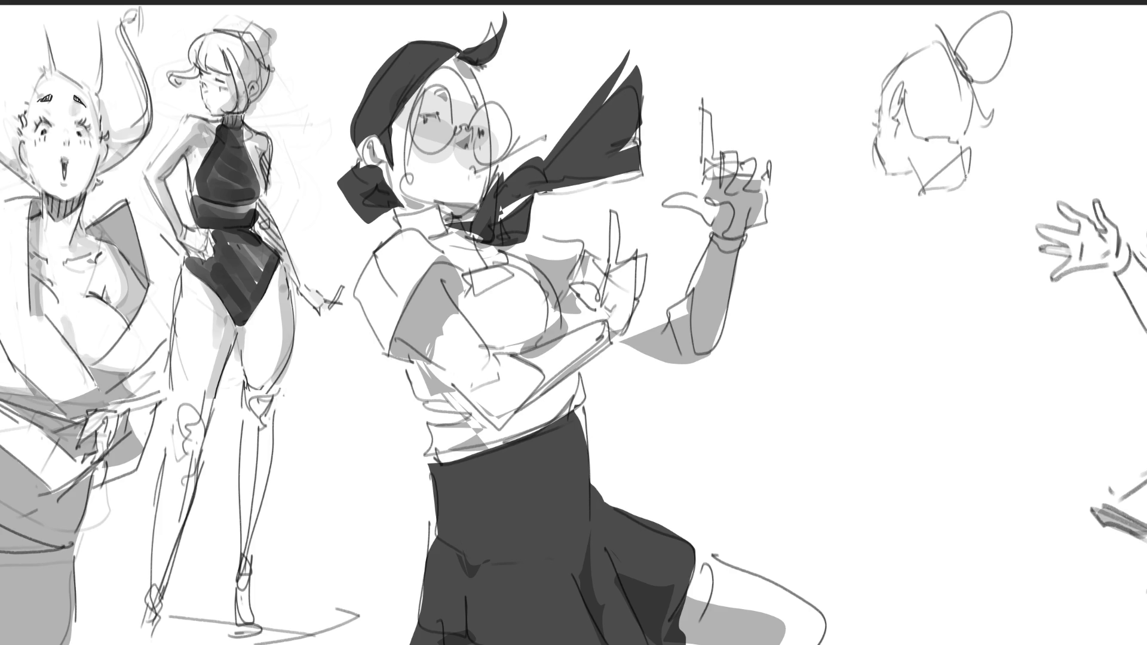
mouse_move(890, 198)
mouse_down()
mouse_move(968, 174)
mouse_move(955, 186)
mouse_move(982, 233)
mouse_up()
mouse_move(982, 183)
mouse_down()
mouse_move(987, 251)
mouse_move(997, 204)
mouse_up()
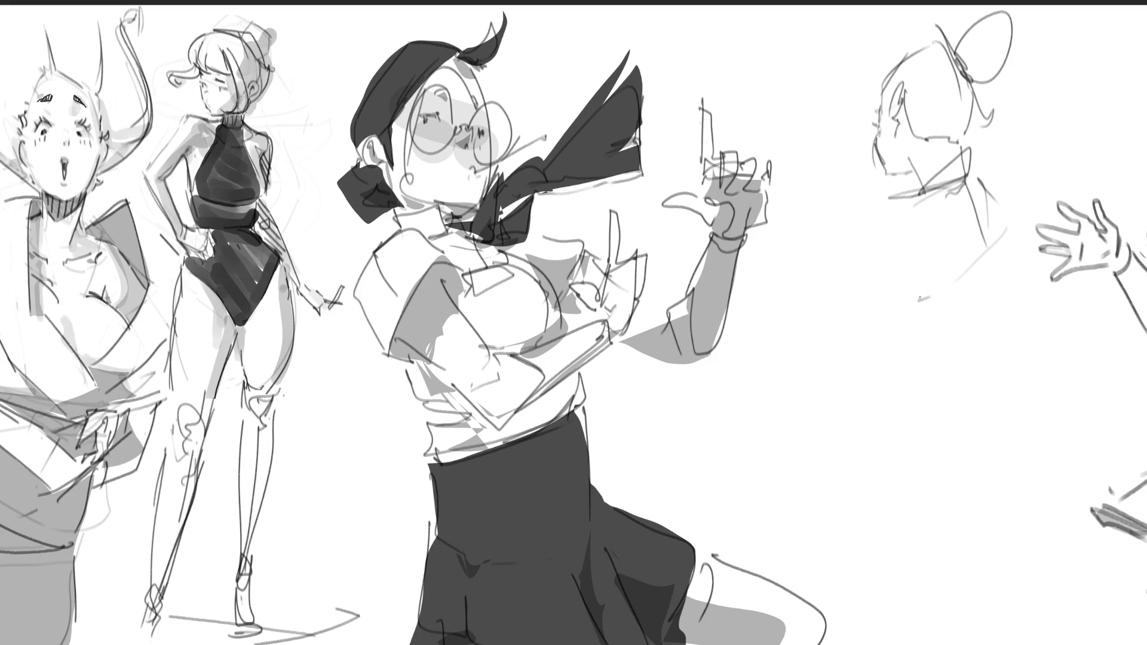
drag(1007, 242, 918, 301)
drag(1001, 245, 1010, 269)
mouse_move(914, 316)
mouse_down()
mouse_move(1046, 242)
mouse_move(1068, 308)
mouse_up()
mouse_move(1067, 308)
mouse_down()
mouse_move(928, 322)
mouse_move(912, 340)
mouse_up()
mouse_move(923, 328)
mouse_down()
mouse_move(1027, 255)
mouse_move(1038, 320)
mouse_move(895, 339)
mouse_up()
Step: Add body side lines, extend the pointed collar, and sketch diagonal collar lines and chest curve
drag(909, 339, 902, 260)
mouse_move(895, 196)
mouse_down()
mouse_move(878, 201)
mouse_move(863, 270)
mouse_move(907, 267)
mouse_up()
mouse_move(984, 182)
mouse_down()
mouse_move(1014, 155)
mouse_move(1016, 228)
mouse_up()
drag(1023, 166, 1020, 210)
mouse_move(1033, 224)
mouse_down()
mouse_move(1016, 205)
mouse_move(1070, 165)
mouse_up()
mouse_move(1073, 169)
mouse_down()
mouse_move(1040, 222)
mouse_move(1017, 229)
mouse_up()
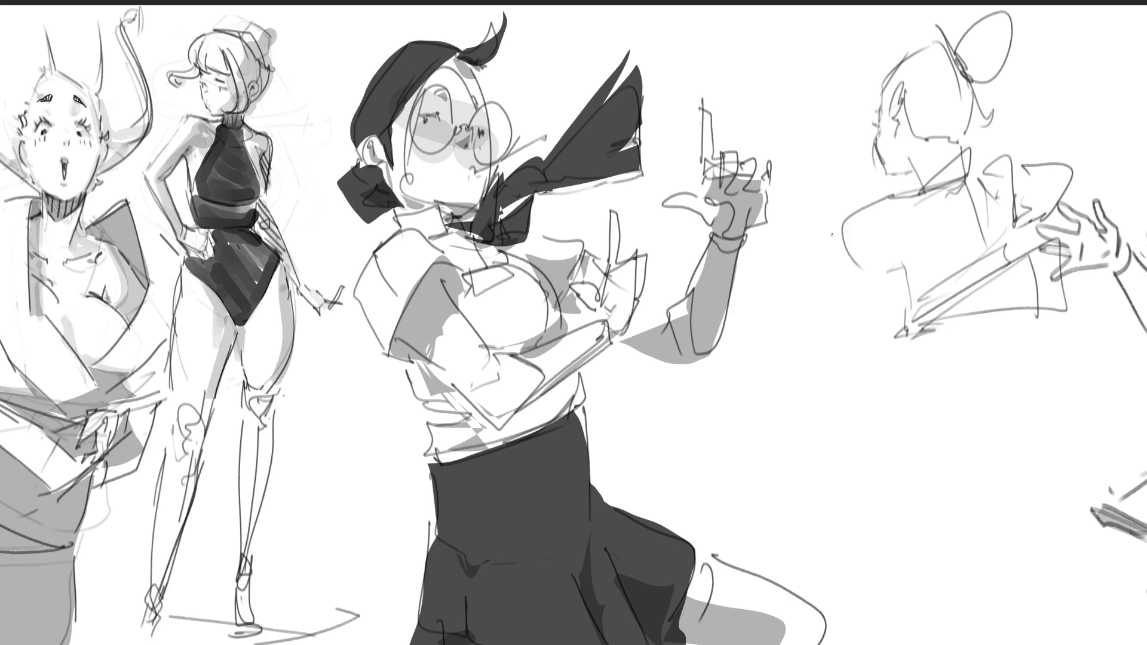
mouse_move(845, 224)
mouse_down()
mouse_move(833, 269)
mouse_move(849, 193)
mouse_move(845, 221)
mouse_up()
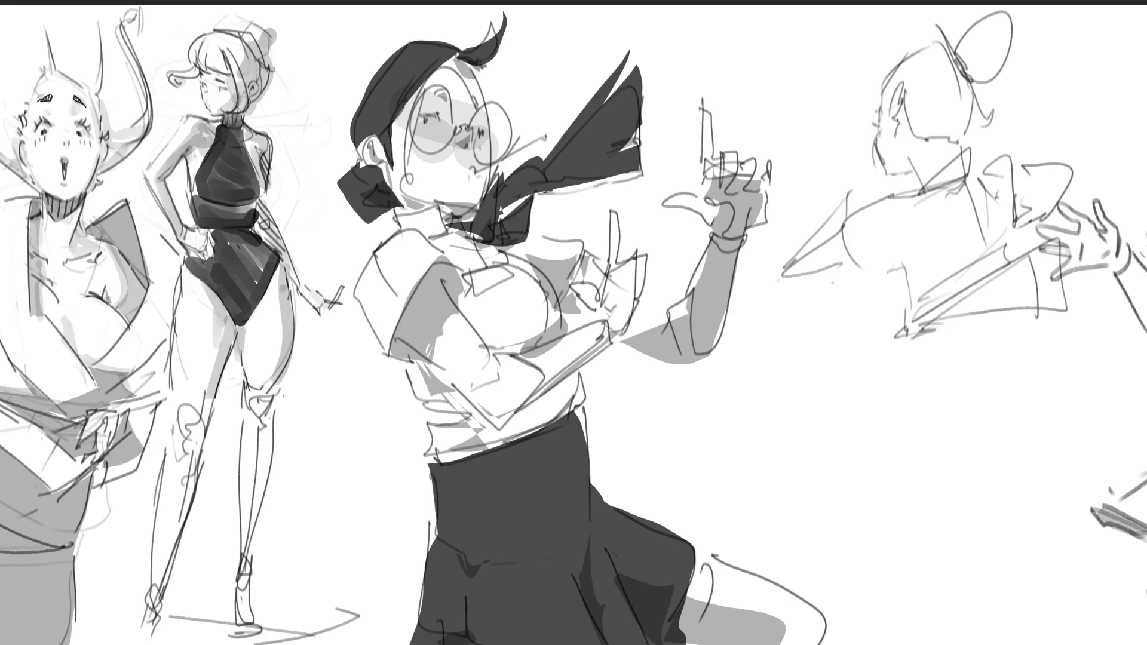
mouse_move(834, 281)
mouse_down()
mouse_move(876, 297)
mouse_move(895, 384)
mouse_up()
drag(932, 325, 955, 377)
mouse_move(1030, 291)
mouse_down()
mouse_move(923, 322)
mouse_move(960, 360)
mouse_move(1008, 310)
mouse_move(998, 382)
mouse_up()
Step: Draw the torso's vertical sides, the waist line and the skirt's left edge
drag(1043, 316, 1035, 365)
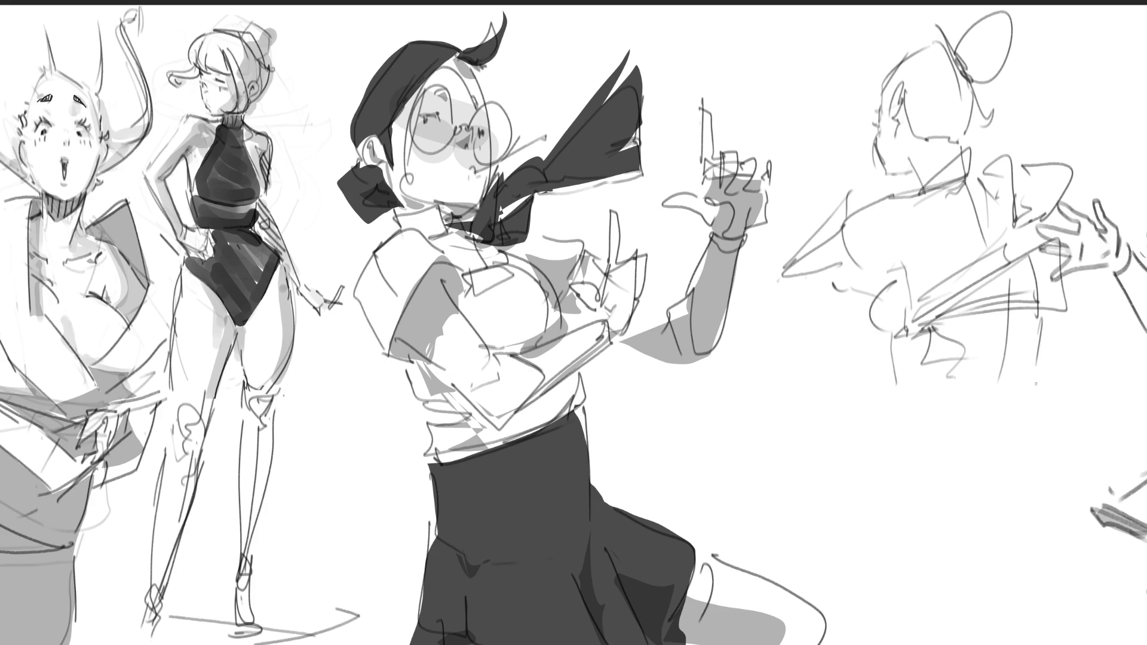
drag(1040, 344, 1016, 459)
mouse_move(988, 395)
mouse_down()
mouse_move(983, 435)
mouse_move(1015, 425)
mouse_move(979, 446)
mouse_move(930, 418)
mouse_up()
mouse_move(924, 374)
mouse_down()
mouse_move(910, 433)
mouse_move(1034, 413)
mouse_move(980, 453)
mouse_move(901, 451)
mouse_move(870, 492)
mouse_move(891, 567)
mouse_up()
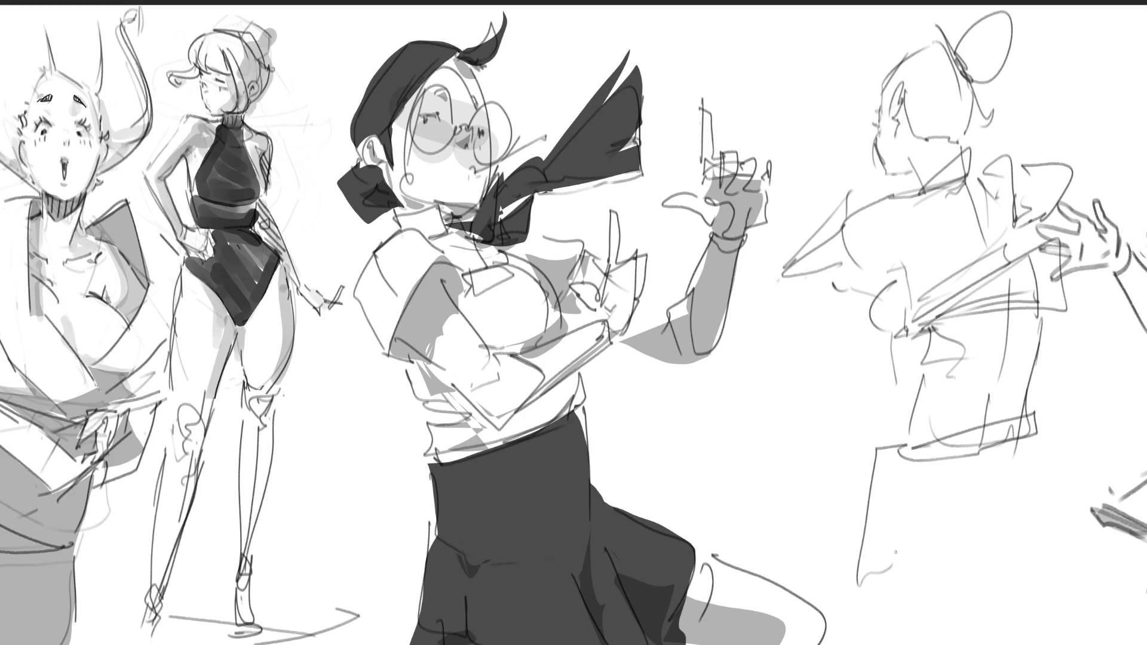
Step: Rough in the long skirt's flaring sides, hem and folds
mouse_move(902, 474)
mouse_down()
mouse_move(898, 602)
mouse_move(991, 573)
mouse_up()
mouse_move(985, 513)
mouse_down()
mouse_move(1008, 564)
mouse_move(1117, 507)
mouse_up()
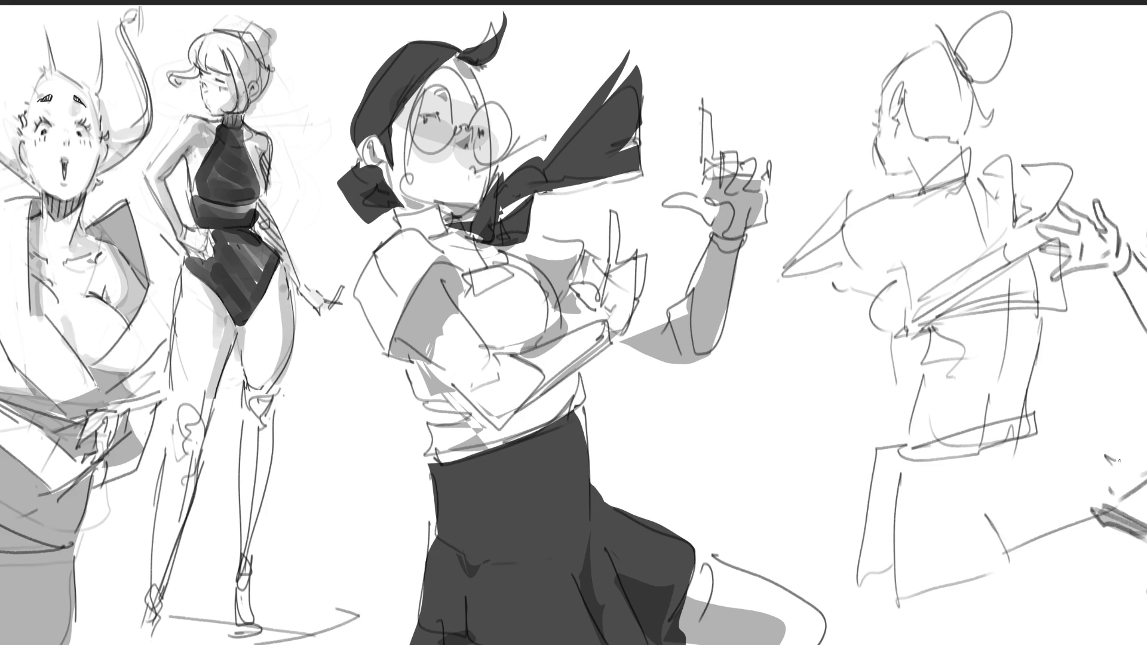
mouse_move(1052, 432)
mouse_down()
mouse_move(1108, 465)
mouse_move(1095, 551)
mouse_move(1069, 602)
mouse_up()
drag(901, 601, 1023, 611)
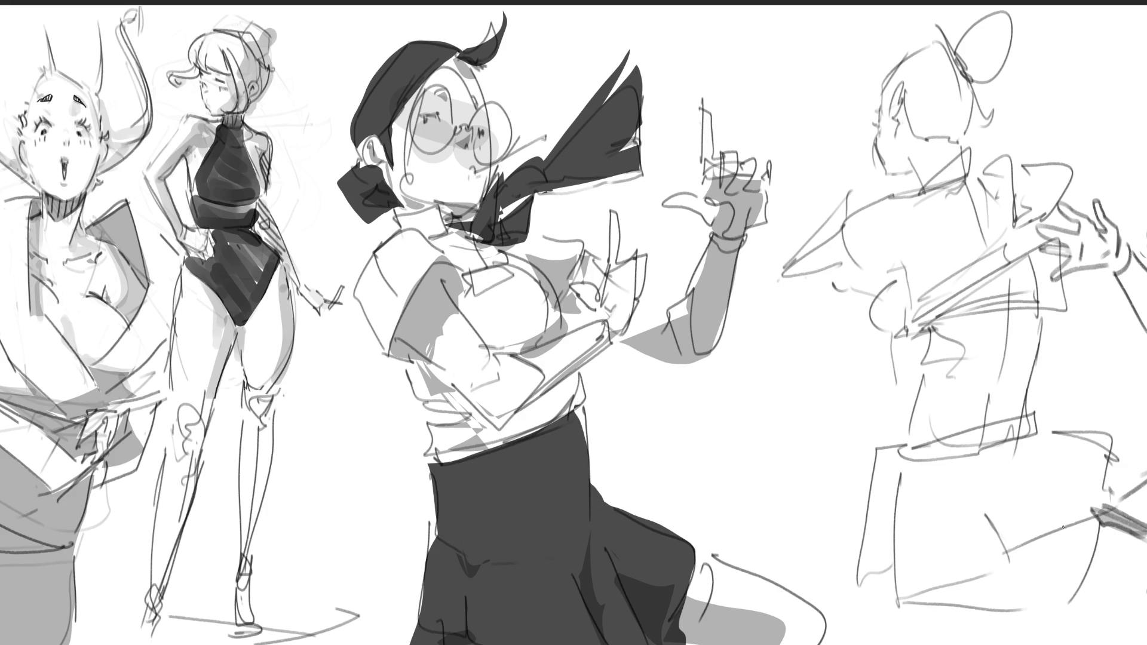
drag(1063, 527, 1033, 596)
drag(924, 616, 1008, 625)
drag(1089, 594, 1094, 643)
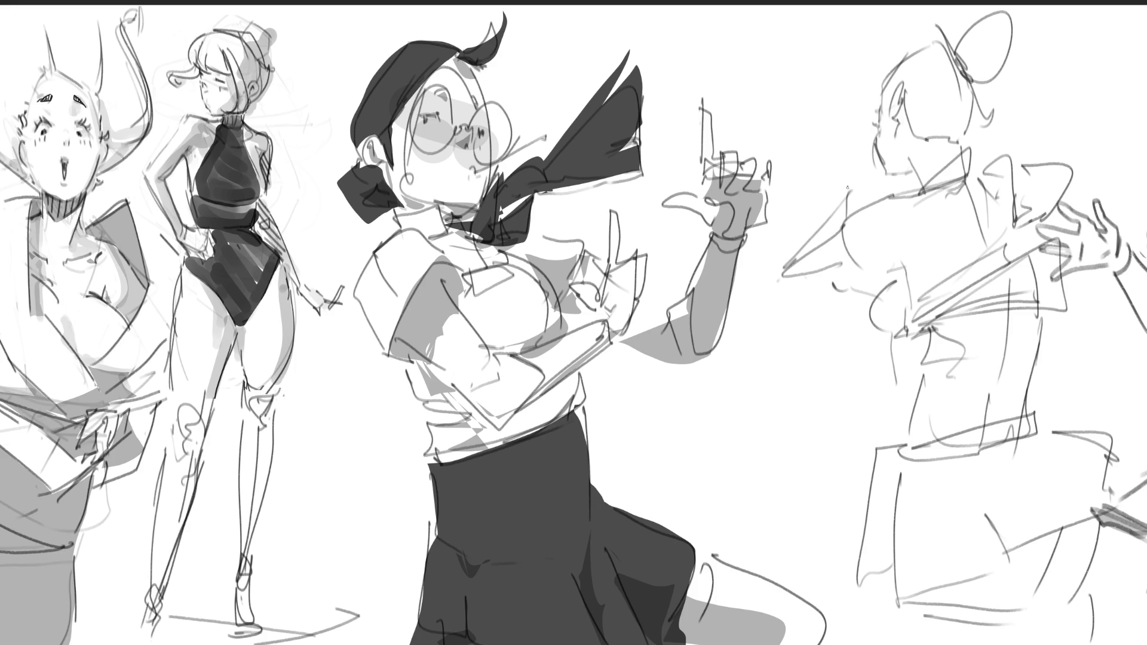
Step: Refine the new figure's chin, jaw and shoulder
drag(860, 191, 850, 203)
drag(877, 160, 863, 165)
mouse_move(865, 158)
mouse_down()
mouse_move(858, 175)
mouse_move(833, 177)
mouse_move(836, 200)
mouse_up()
mouse_move(813, 208)
mouse_down()
mouse_move(909, 173)
mouse_move(868, 199)
mouse_up()
mouse_move(876, 159)
mouse_down()
mouse_move(849, 190)
mouse_move(873, 198)
mouse_move(836, 193)
mouse_move(876, 191)
mouse_up()
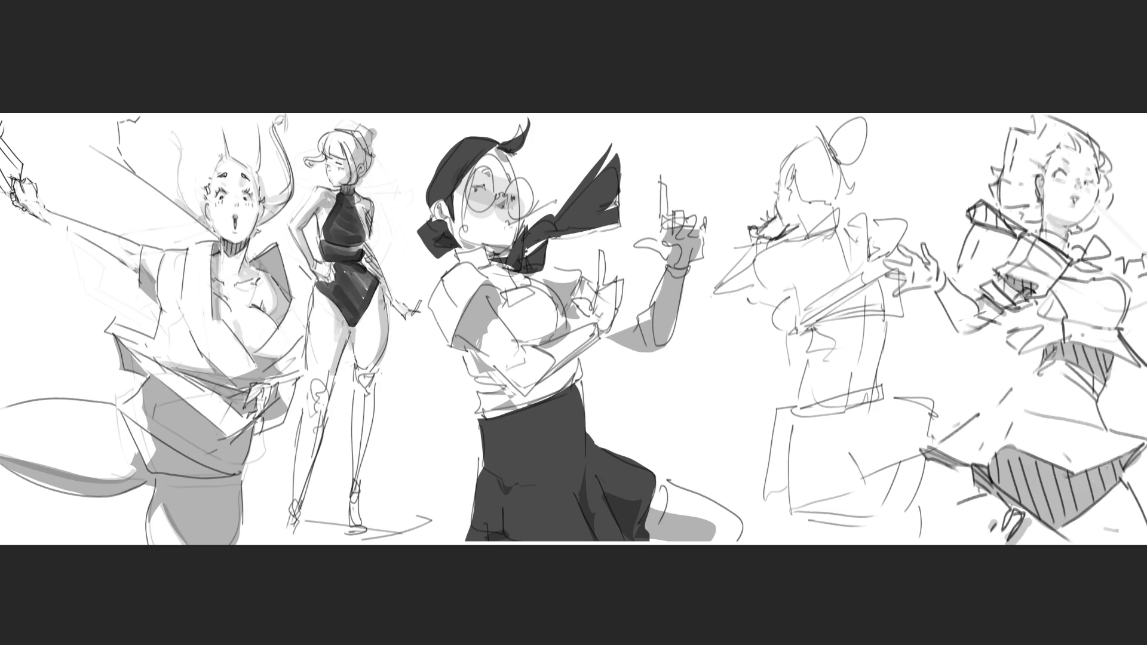
Step: Erase the old head and torso with a broad eraser and sketch a new head outline
key(bracketright)
key(bracketright)
key(bracketright)
mouse_move(871, 228)
mouse_down()
mouse_move(890, 191)
mouse_move(878, 150)
mouse_move(807, 230)
mouse_move(791, 282)
mouse_move(806, 321)
mouse_move(806, 410)
mouse_move(896, 418)
mouse_up()
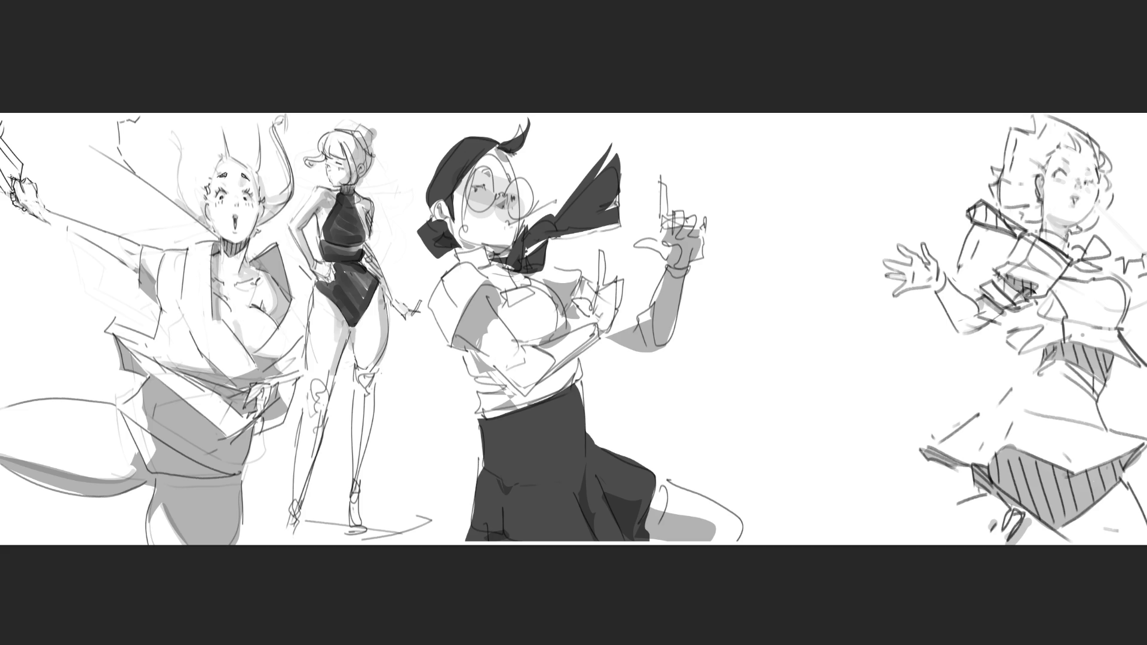
mouse_move(771, 188)
mouse_down()
mouse_move(790, 171)
mouse_move(814, 188)
mouse_up()
mouse_move(789, 148)
mouse_down()
mouse_move(771, 191)
mouse_move(818, 179)
mouse_move(812, 215)
mouse_move(828, 209)
mouse_move(840, 167)
mouse_move(889, 141)
mouse_move(849, 206)
mouse_move(865, 215)
mouse_move(848, 236)
mouse_move(874, 218)
mouse_move(852, 250)
mouse_move(825, 197)
mouse_move(779, 289)
mouse_move(862, 241)
mouse_move(875, 269)
mouse_move(812, 300)
mouse_up()
drag(820, 221, 767, 260)
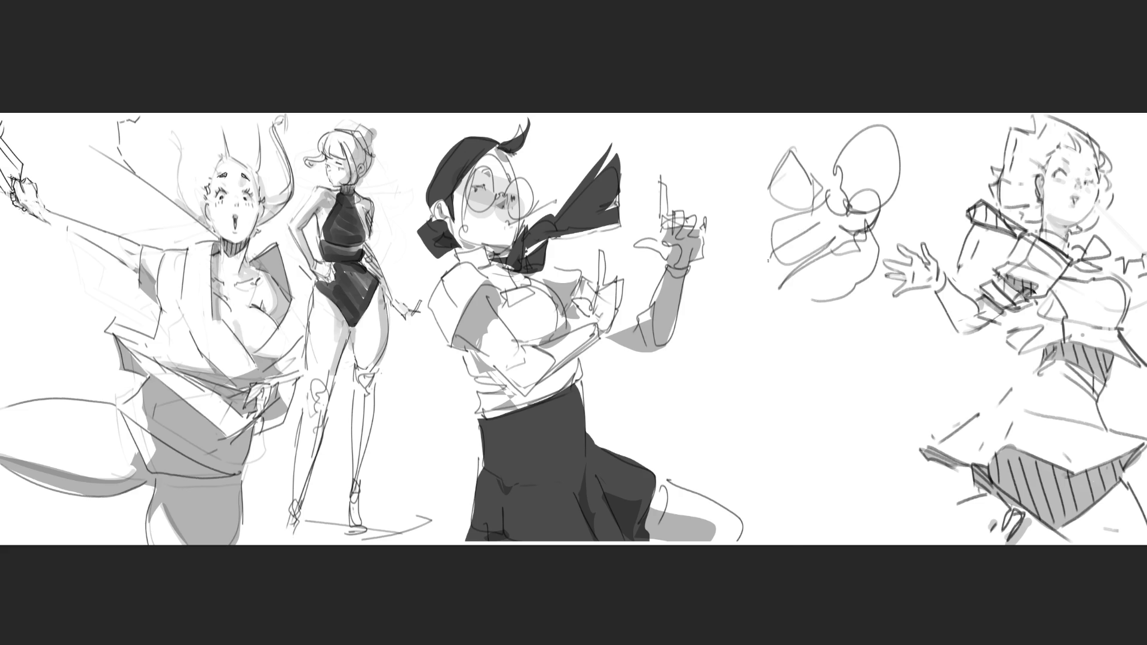
mouse_move(776, 173)
mouse_down()
mouse_move(751, 247)
mouse_move(768, 278)
mouse_move(749, 327)
mouse_move(788, 323)
mouse_up()
Step: Rough in the fourth figure's shoulders, chest, torso, arms and body lines
mouse_move(726, 287)
mouse_down()
mouse_move(774, 328)
mouse_move(722, 311)
mouse_move(697, 343)
mouse_move(794, 374)
mouse_move(792, 335)
mouse_move(835, 303)
mouse_up()
drag(879, 243, 854, 370)
drag(830, 319, 863, 436)
mouse_move(715, 351)
mouse_down()
mouse_move(734, 393)
mouse_move(792, 411)
mouse_up()
drag(792, 353, 809, 453)
mouse_move(735, 395)
mouse_down()
mouse_move(797, 472)
mouse_move(813, 471)
mouse_move(813, 501)
mouse_up()
drag(816, 334, 832, 346)
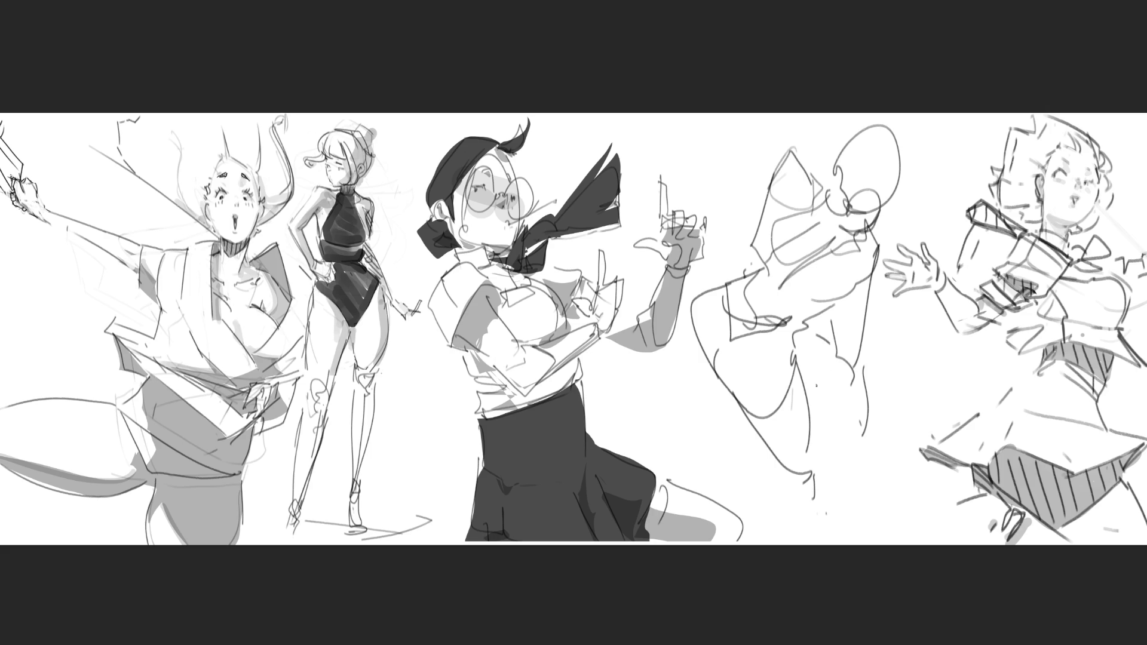
Step: Sketch the fourth figure's legs down to the bottom edge of the sheet
drag(713, 402, 690, 454)
drag(744, 426, 725, 402)
drag(831, 400, 799, 417)
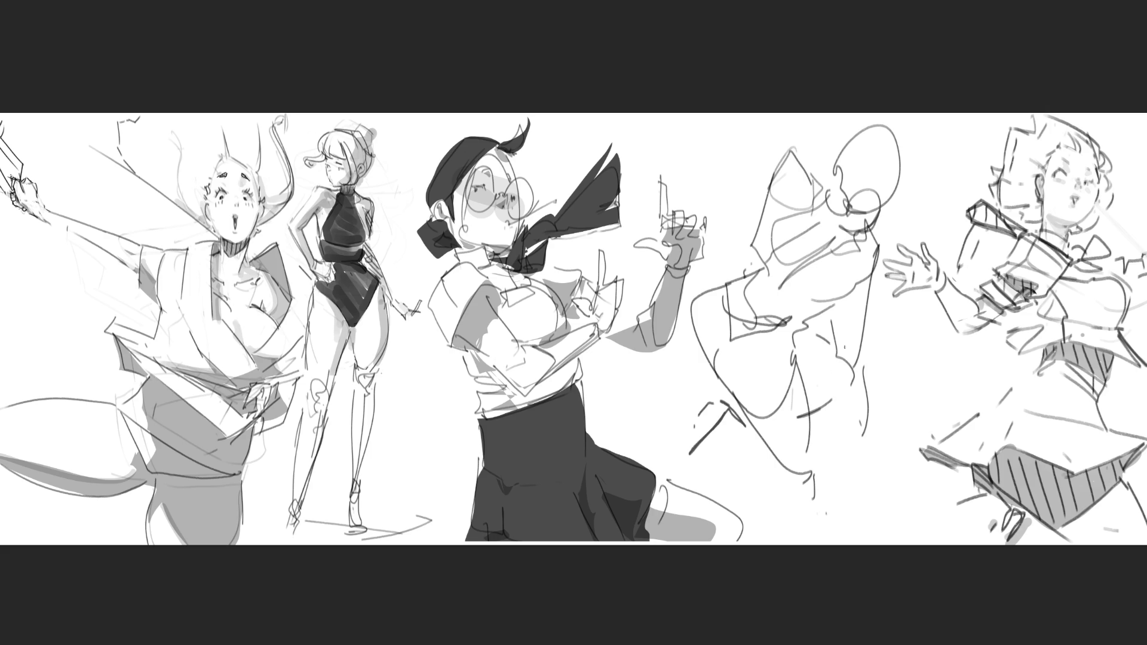
drag(871, 472, 828, 523)
drag(821, 468, 836, 545)
mouse_move(856, 528)
mouse_down()
mouse_move(837, 545)
mouse_move(863, 490)
mouse_up()
Step: Rework the head, chest and waist, then fade the whole rough figure to light grey
drag(780, 168, 747, 256)
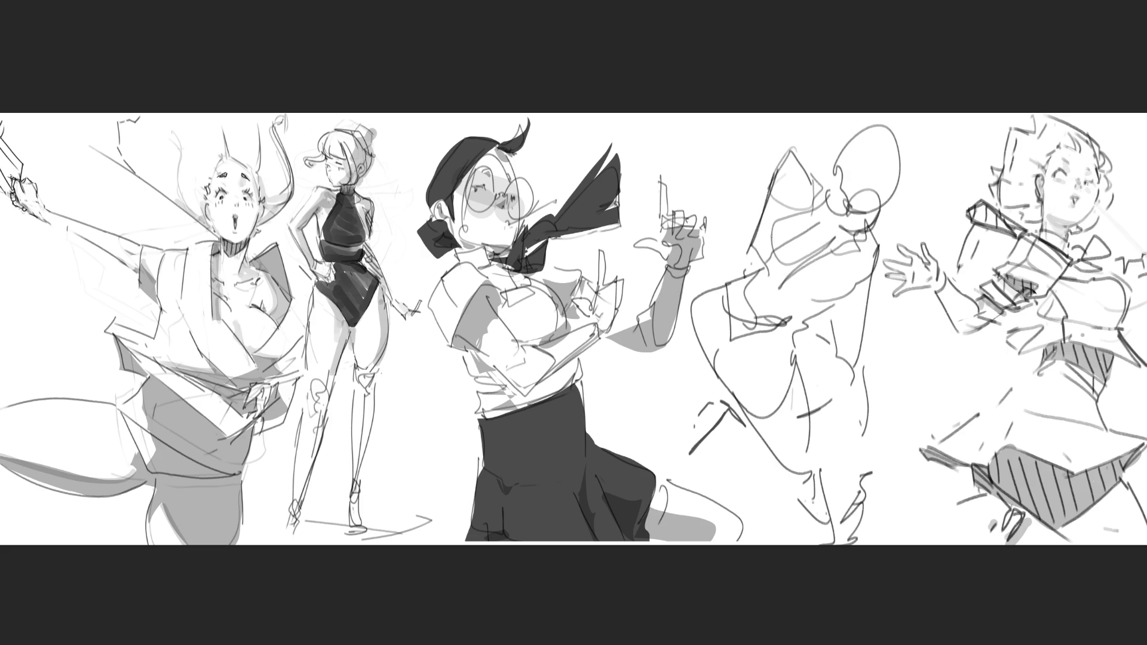
mouse_move(788, 211)
mouse_down()
mouse_move(768, 238)
mouse_move(791, 188)
mouse_move(817, 169)
mouse_move(821, 183)
mouse_up()
mouse_move(748, 224)
mouse_down()
mouse_move(805, 204)
mouse_move(754, 274)
mouse_up()
mouse_move(829, 194)
mouse_down()
mouse_move(791, 228)
mouse_move(794, 242)
mouse_up()
mouse_move(858, 238)
mouse_down()
mouse_move(780, 278)
mouse_move(853, 244)
mouse_up()
drag(864, 231, 783, 297)
drag(796, 312, 808, 319)
mouse_move(795, 270)
mouse_down()
mouse_move(804, 310)
mouse_move(833, 317)
mouse_up()
drag(787, 323, 820, 318)
drag(815, 335, 839, 321)
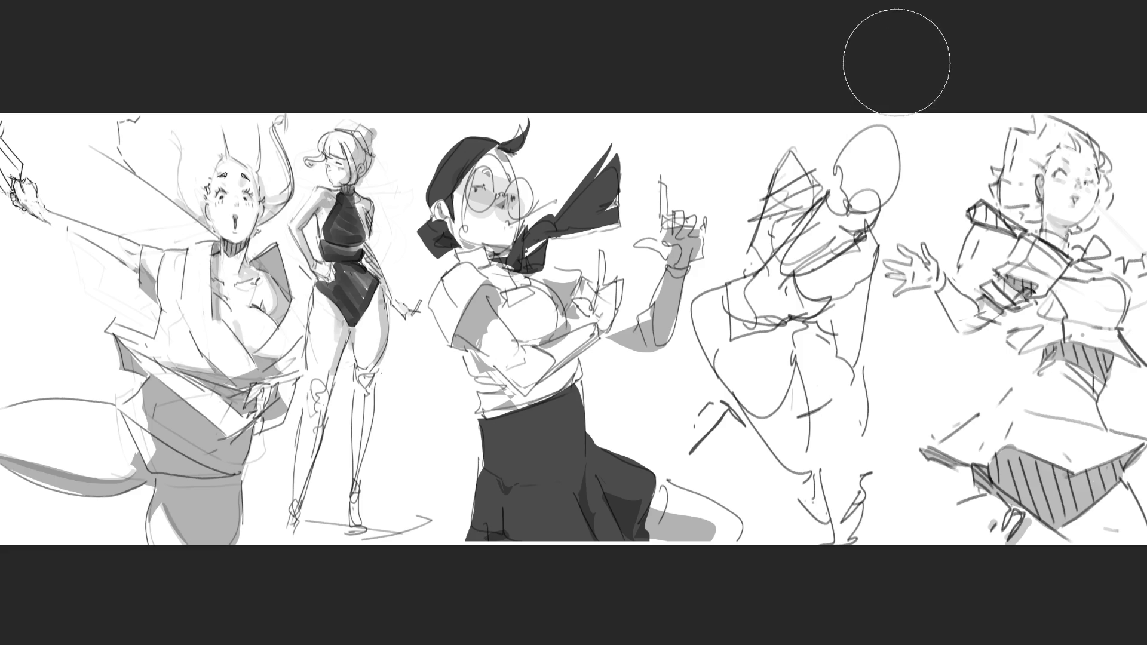
mouse_move(873, 137)
mouse_down()
mouse_move(747, 418)
mouse_move(705, 478)
mouse_move(819, 397)
mouse_move(870, 545)
mouse_up()
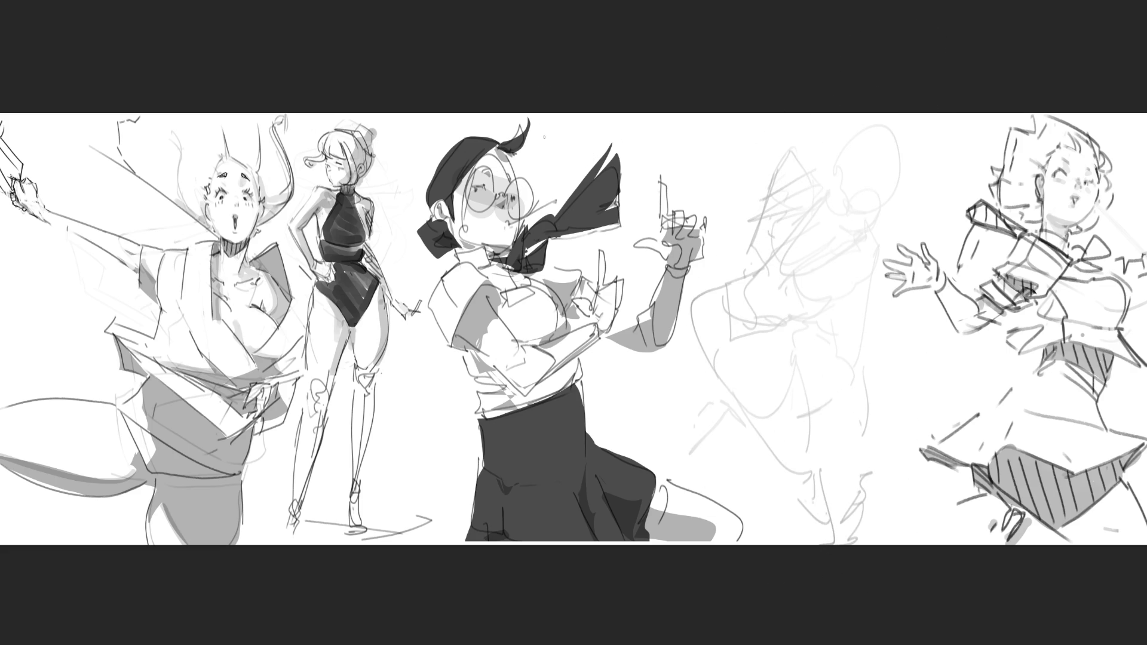
Step: Ink the dark head outline and a hair bun with radiating strokes
mouse_move(852, 193)
mouse_down()
mouse_move(878, 207)
mouse_move(844, 201)
mouse_move(860, 229)
mouse_move(848, 189)
mouse_move(842, 222)
mouse_move(877, 223)
mouse_move(844, 192)
mouse_up()
mouse_move(872, 191)
mouse_down()
mouse_move(885, 206)
mouse_move(862, 229)
mouse_up()
mouse_move(888, 189)
mouse_down()
mouse_move(821, 184)
mouse_move(922, 195)
mouse_move(890, 199)
mouse_move(842, 163)
mouse_move(833, 185)
mouse_move(840, 160)
mouse_move(869, 132)
mouse_move(903, 165)
mouse_move(905, 193)
mouse_up()
drag(887, 138, 876, 185)
drag(892, 182, 869, 185)
mouse_move(872, 166)
mouse_down()
mouse_move(882, 187)
mouse_move(856, 190)
mouse_up()
mouse_move(866, 180)
mouse_down()
mouse_move(847, 194)
mouse_move(894, 197)
mouse_move(829, 212)
mouse_move(843, 220)
mouse_up()
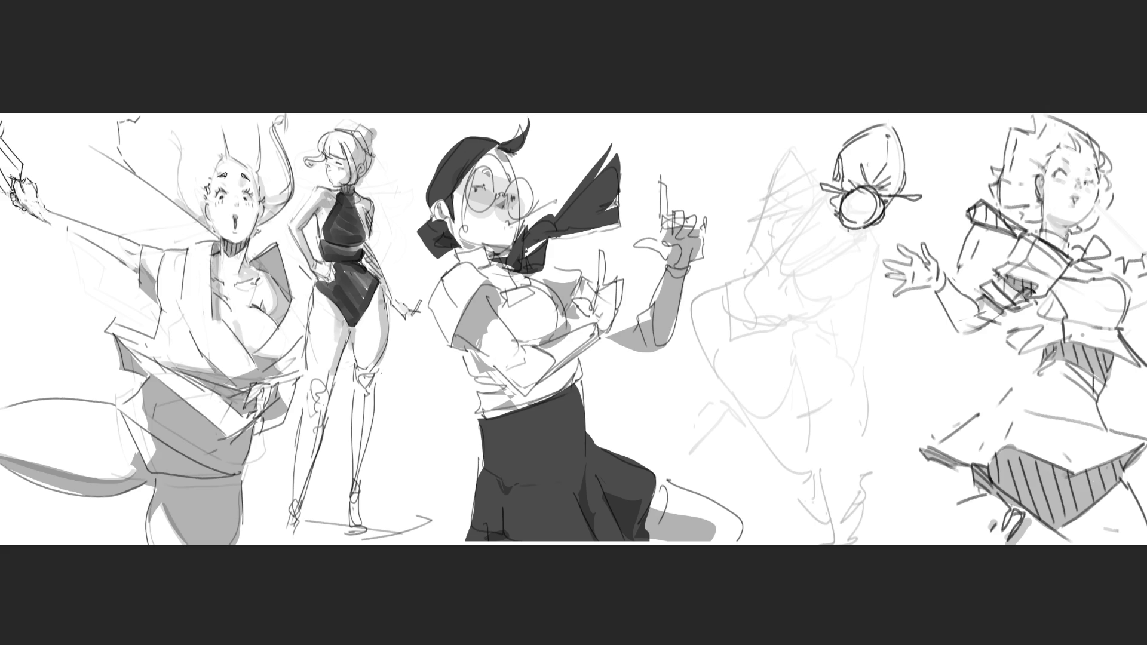
Step: Draw long cone lines down from the bun and hatch shading inside them
mouse_move(835, 186)
mouse_down()
mouse_move(831, 209)
mouse_move(765, 264)
mouse_move(788, 250)
mouse_move(782, 273)
mouse_up()
mouse_move(822, 220)
mouse_down()
mouse_move(793, 271)
mouse_move(872, 234)
mouse_move(801, 280)
mouse_up()
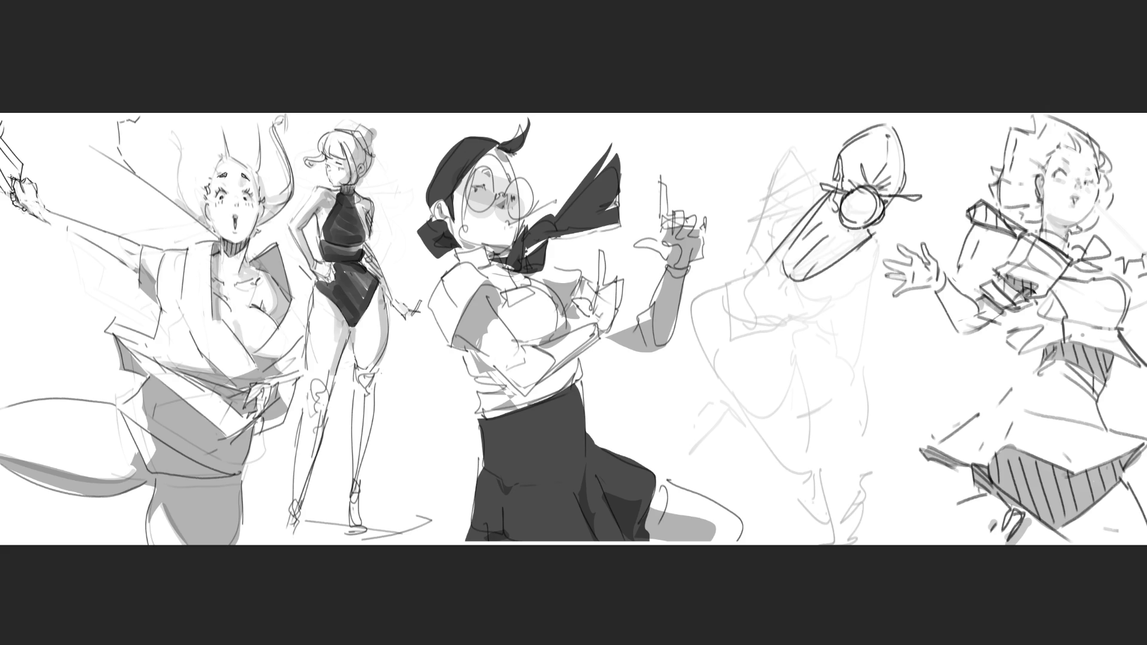
mouse_move(880, 236)
mouse_down()
mouse_move(864, 302)
mouse_move(837, 285)
mouse_up()
mouse_move(855, 248)
mouse_down()
mouse_move(822, 295)
mouse_move(834, 299)
mouse_move(790, 323)
mouse_up()
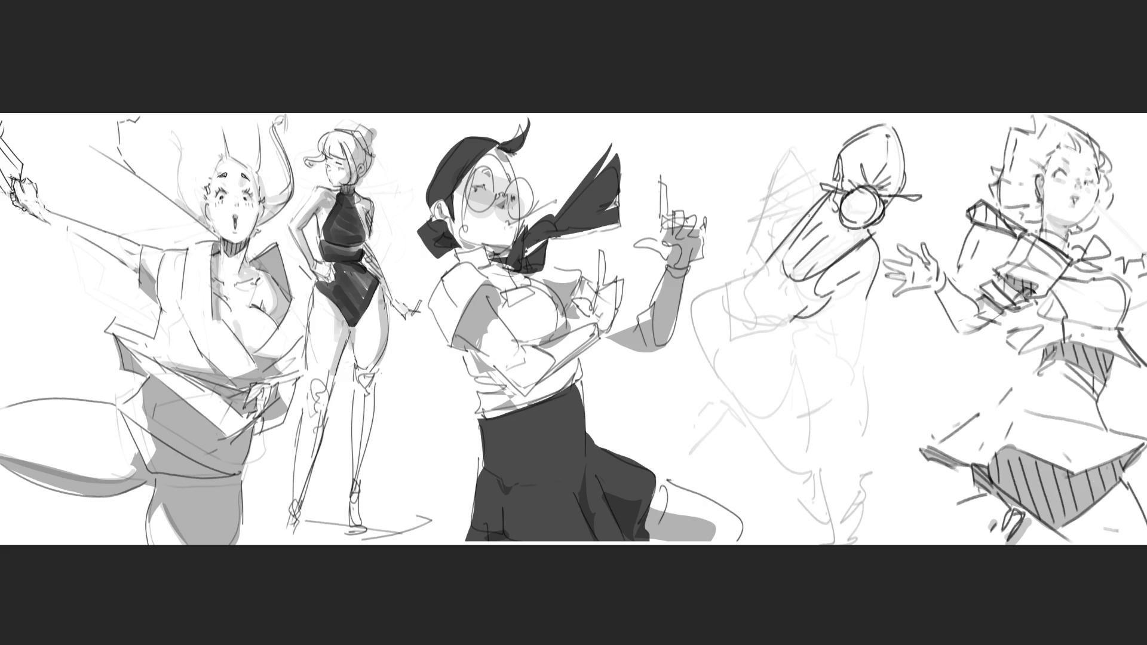
Step: Draw the back contour and hip curve, undoing a stray inner-leg stroke
mouse_move(771, 261)
mouse_down()
mouse_move(729, 286)
mouse_move(715, 316)
mouse_move(784, 327)
mouse_move(796, 345)
mouse_up()
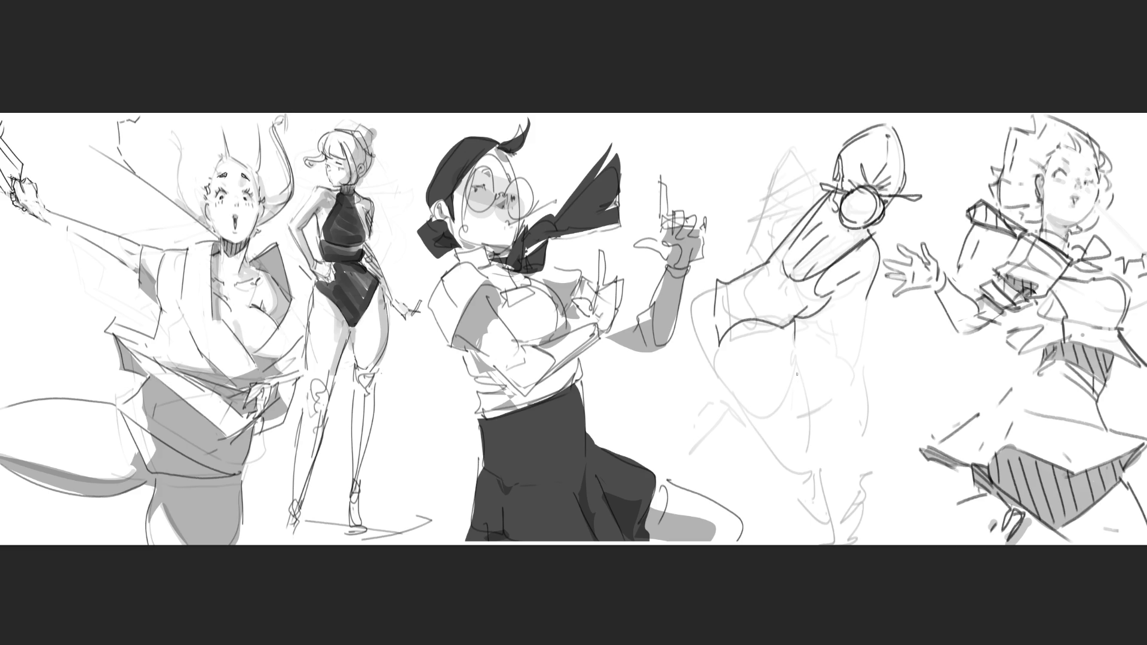
drag(712, 353, 764, 436)
drag(790, 332, 806, 414)
key(ctrl+z)
Step: Redraw the inner leg, ankle, back curve, inner thigh and curls left of the hip
mouse_move(798, 333)
mouse_down()
mouse_move(803, 454)
mouse_move(779, 468)
mouse_move(815, 475)
mouse_move(828, 543)
mouse_up()
drag(817, 472, 833, 544)
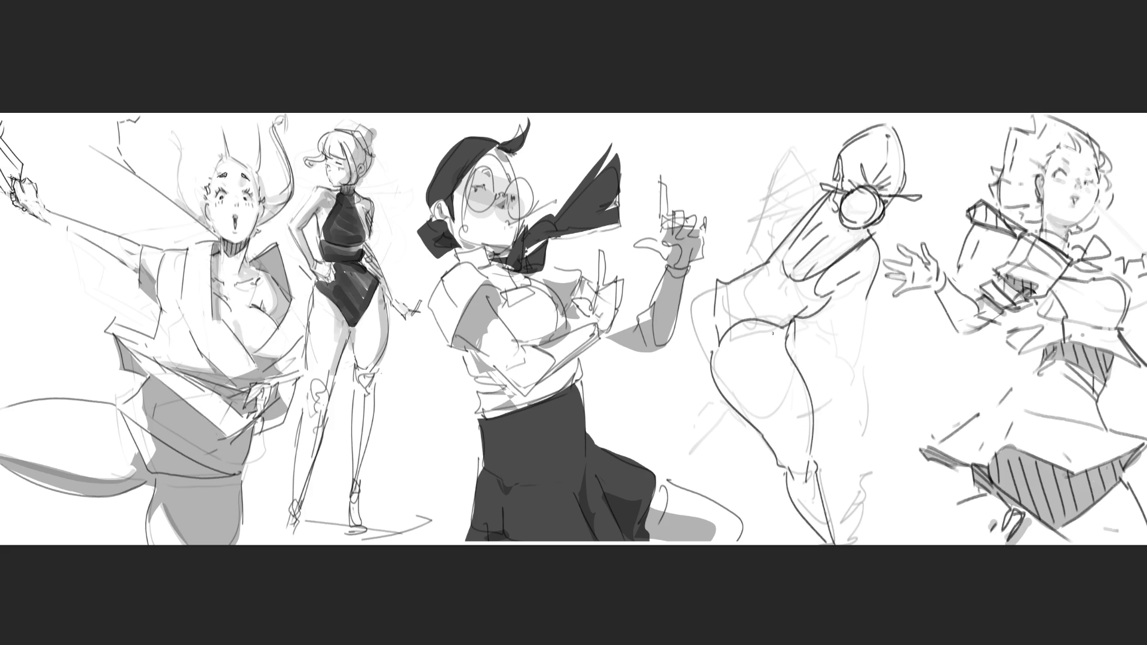
drag(717, 280, 683, 362)
drag(792, 324, 814, 362)
mouse_move(716, 394)
mouse_down()
mouse_move(712, 413)
mouse_move(689, 411)
mouse_move(706, 412)
mouse_up()
drag(716, 406, 679, 468)
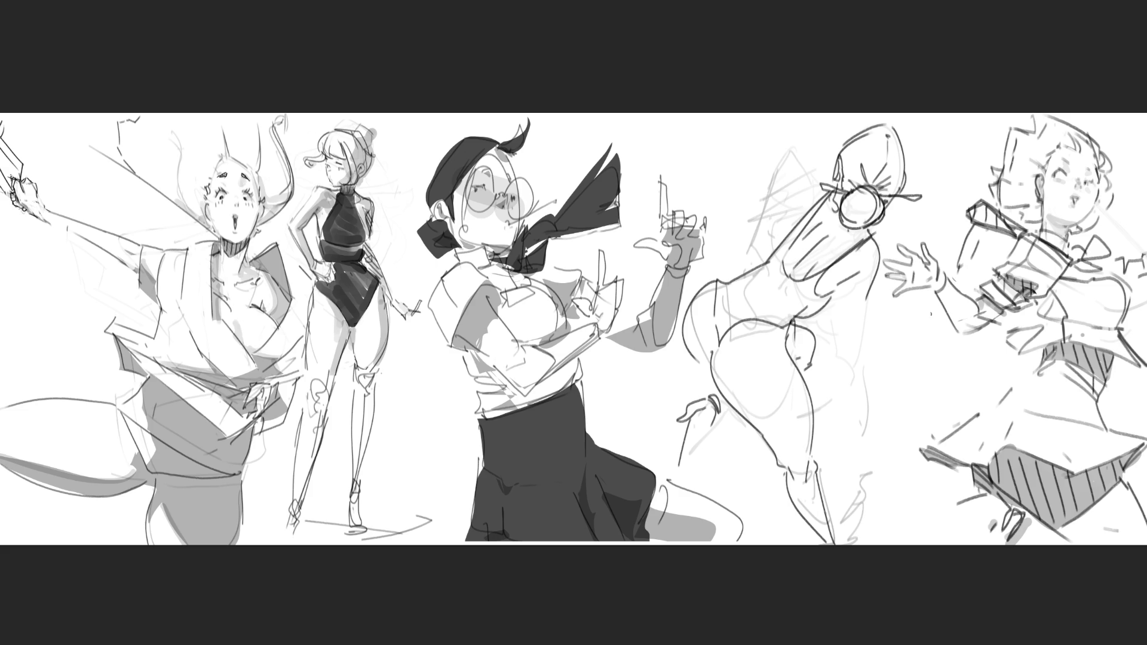
Step: Draw vertical lines down the back and a lower leg ending in a foot
drag(845, 279, 847, 364)
mouse_move(868, 314)
mouse_down()
mouse_move(862, 366)
mouse_move(844, 371)
mouse_move(849, 442)
mouse_up()
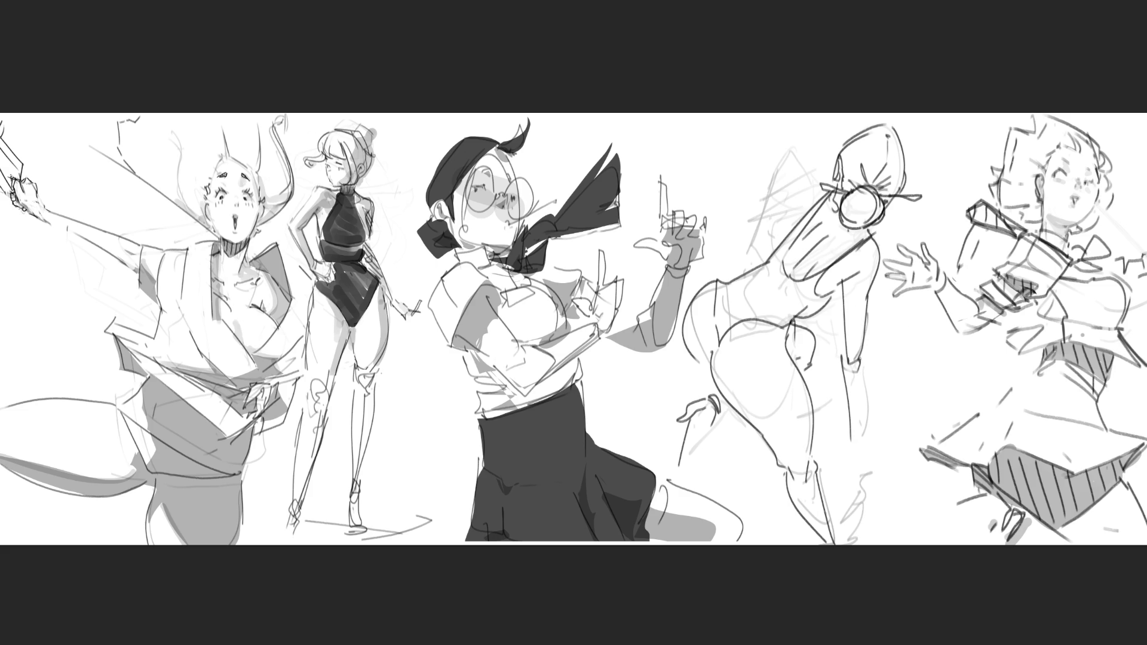
drag(861, 358, 853, 430)
drag(853, 431, 845, 460)
Step: Replace misplaced head strokes with a hooked head-and-shoulder line and back lines
mouse_move(784, 205)
mouse_down()
mouse_move(801, 230)
mouse_move(824, 179)
mouse_move(777, 173)
mouse_up()
mouse_move(771, 189)
mouse_down()
mouse_move(768, 210)
mouse_move(759, 168)
mouse_move(756, 231)
mouse_up()
key(ctrl+z)
key(ctrl+z)
mouse_move(784, 178)
mouse_down()
mouse_move(744, 183)
mouse_move(764, 215)
mouse_move(758, 254)
mouse_up()
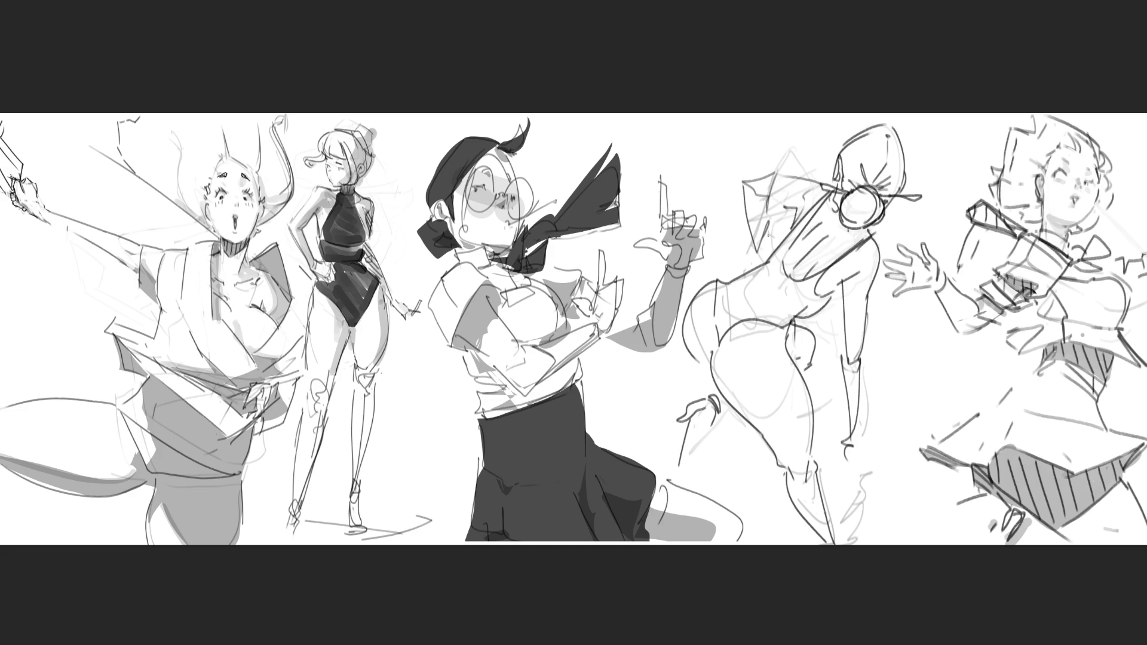
drag(771, 203, 770, 254)
Step: Draw the remaining lower leg and foot, plus a short shoulder stroke
mouse_move(844, 452)
mouse_down()
mouse_move(860, 518)
mouse_move(857, 471)
mouse_up()
mouse_move(858, 469)
mouse_down()
mouse_move(867, 531)
mouse_move(870, 519)
mouse_up()
mouse_move(870, 541)
mouse_down()
mouse_move(883, 504)
mouse_move(850, 537)
mouse_up()
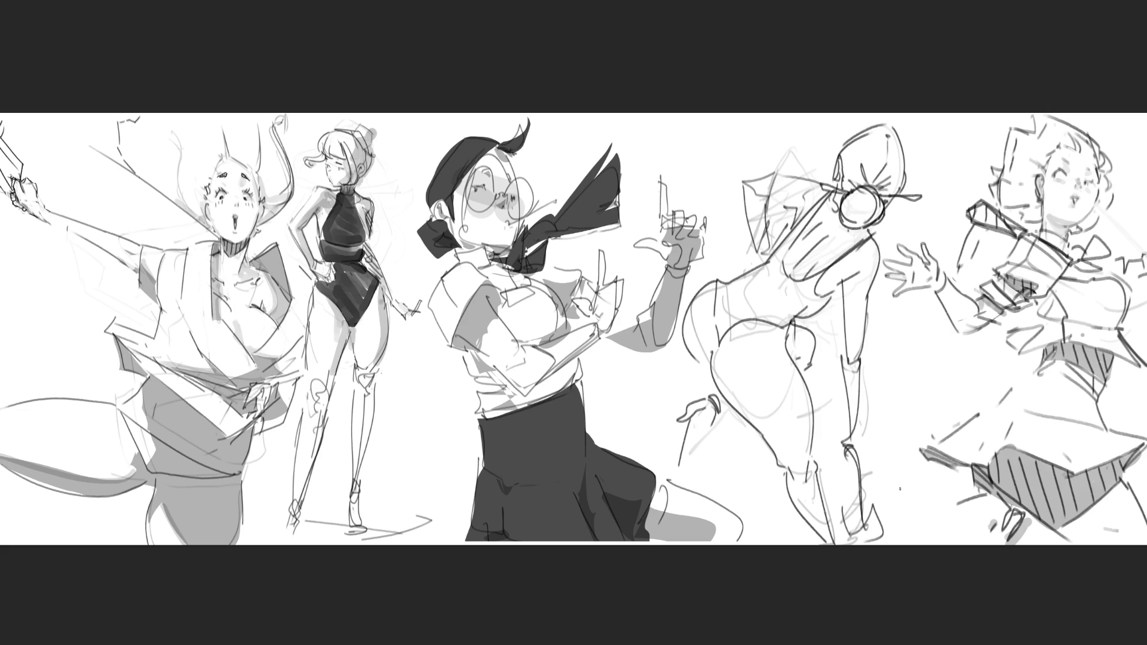
drag(768, 234, 796, 210)
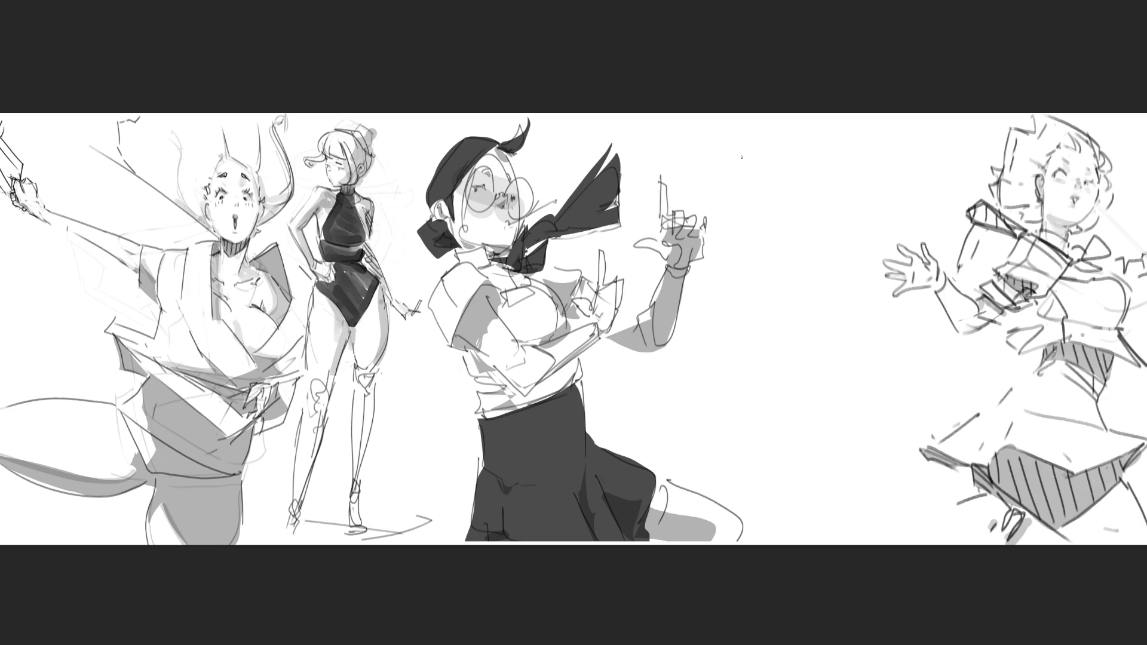
Step: Outline a new head in the gap with hair, glasses and an eye
mouse_move(771, 204)
mouse_down()
mouse_move(785, 136)
mouse_move(829, 191)
mouse_move(778, 220)
mouse_up()
mouse_move(757, 168)
mouse_down()
mouse_move(778, 207)
mouse_move(824, 200)
mouse_move(795, 216)
mouse_move(851, 186)
mouse_move(784, 210)
mouse_up()
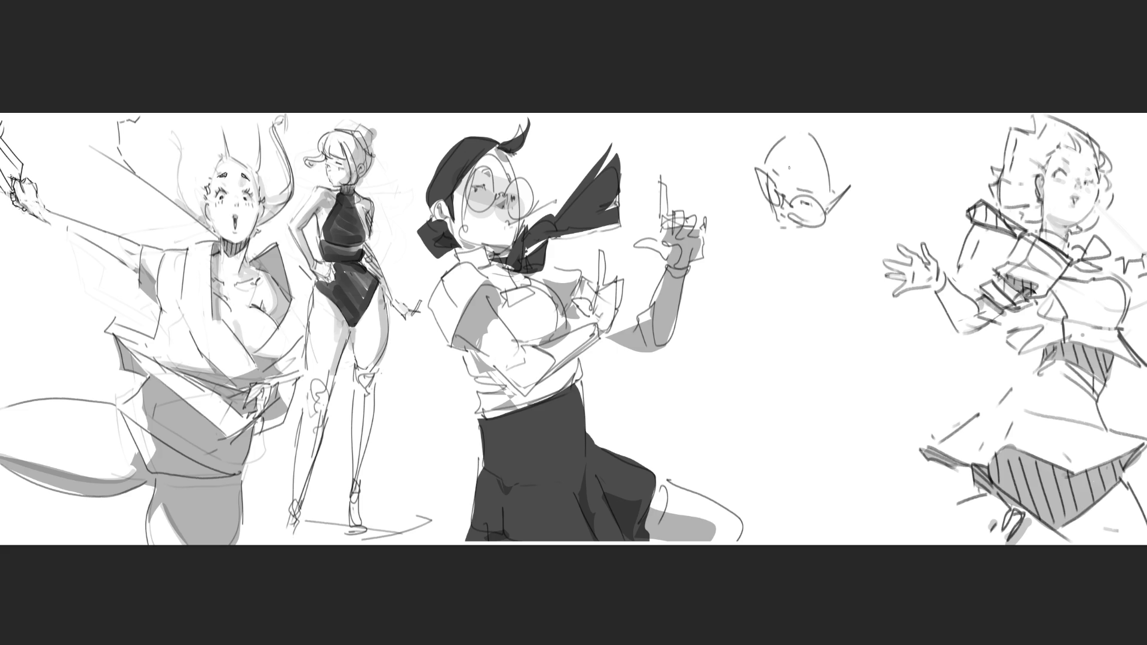
mouse_move(770, 165)
mouse_down()
mouse_move(784, 152)
mouse_move(816, 169)
mouse_up()
drag(828, 160, 831, 199)
drag(772, 155, 814, 176)
Step: Add hair arcs around the head, an ear, the jaw and cheek
drag(793, 118, 764, 154)
mouse_move(846, 130)
mouse_down()
mouse_move(860, 160)
mouse_move(840, 203)
mouse_up()
drag(871, 152, 870, 205)
mouse_move(839, 224)
mouse_down()
mouse_move(866, 231)
mouse_move(853, 239)
mouse_up()
mouse_move(853, 193)
mouse_down()
mouse_move(836, 225)
mouse_move(790, 258)
mouse_up()
mouse_move(762, 223)
mouse_down()
mouse_move(772, 234)
mouse_move(748, 274)
mouse_up()
Step: Sketch the neck, both shoulders and the torso lines below them
mouse_move(811, 250)
mouse_down()
mouse_move(747, 276)
mouse_move(828, 246)
mouse_up()
drag(859, 246, 854, 275)
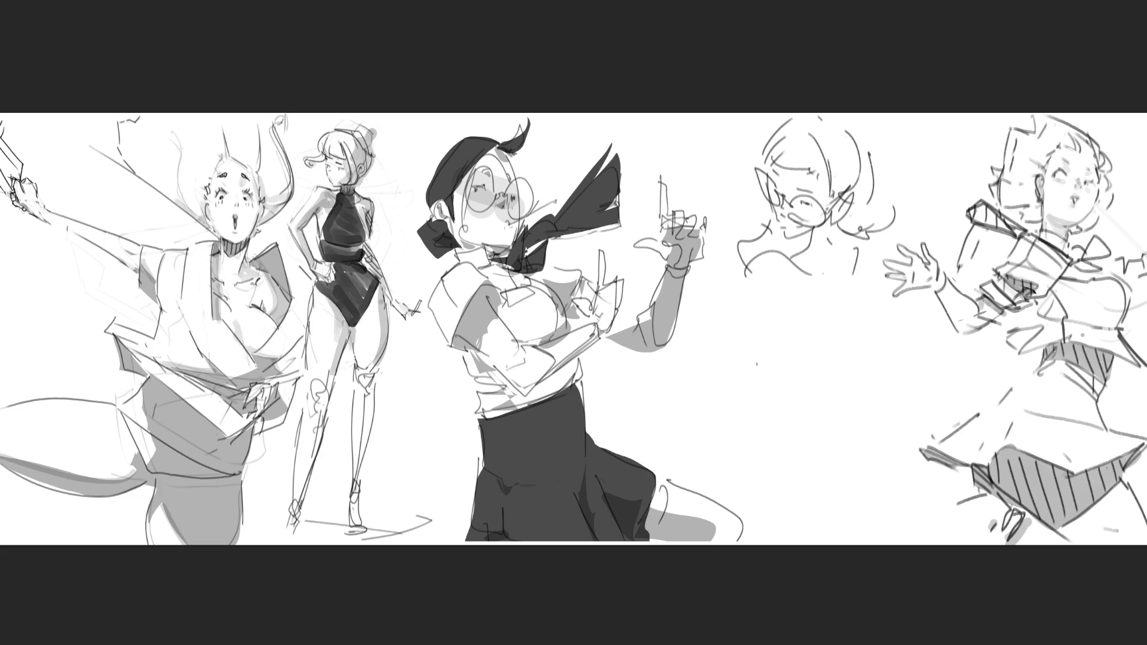
drag(744, 235, 731, 365)
drag(732, 349, 849, 353)
mouse_move(879, 369)
mouse_down()
mouse_move(800, 362)
mouse_move(760, 313)
mouse_up()
mouse_move(761, 292)
mouse_down()
mouse_move(760, 332)
mouse_move(827, 308)
mouse_move(827, 328)
mouse_up()
drag(852, 278, 851, 315)
mouse_move(865, 242)
mouse_down()
mouse_move(878, 256)
mouse_move(869, 295)
mouse_up()
mouse_move(896, 338)
mouse_down()
mouse_move(857, 418)
mouse_move(867, 449)
mouse_move(864, 352)
mouse_move(786, 387)
mouse_up()
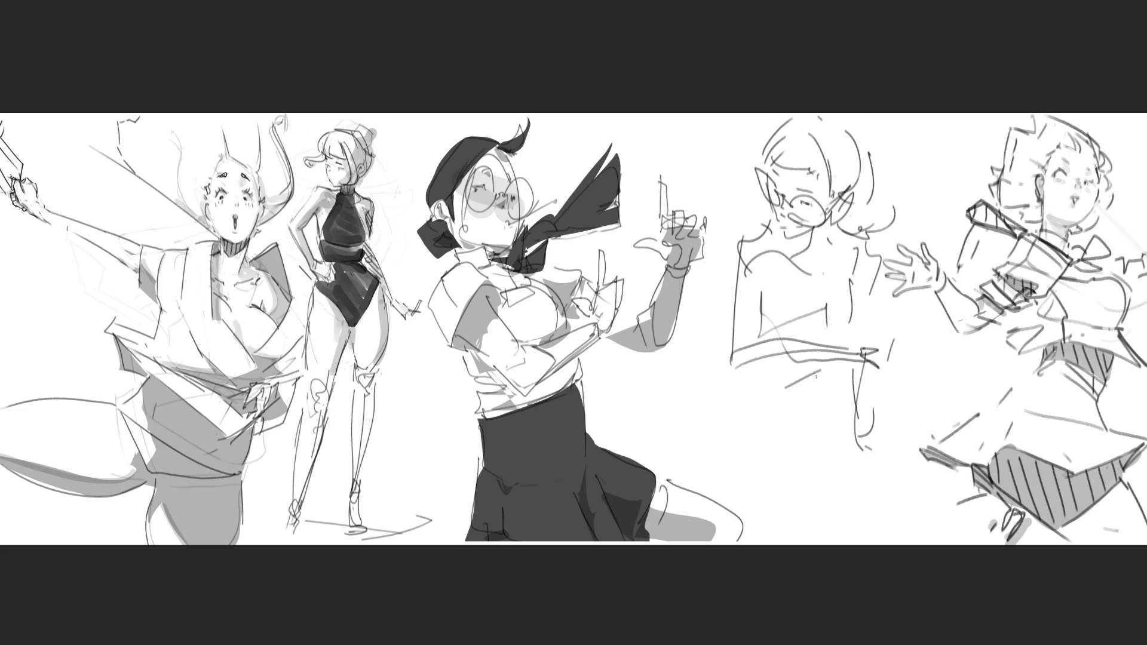
Step: Outline the lower body, then fade the new figure to light grey with a soft eraser
mouse_move(732, 343)
mouse_down()
mouse_move(707, 376)
mouse_move(720, 426)
mouse_move(736, 428)
mouse_move(748, 455)
mouse_up()
drag(785, 420, 800, 409)
drag(764, 439, 773, 434)
mouse_move(721, 354)
mouse_down()
mouse_move(723, 496)
mouse_move(755, 484)
mouse_move(791, 442)
mouse_up()
mouse_move(822, 391)
mouse_down()
mouse_move(838, 466)
mouse_move(792, 532)
mouse_up()
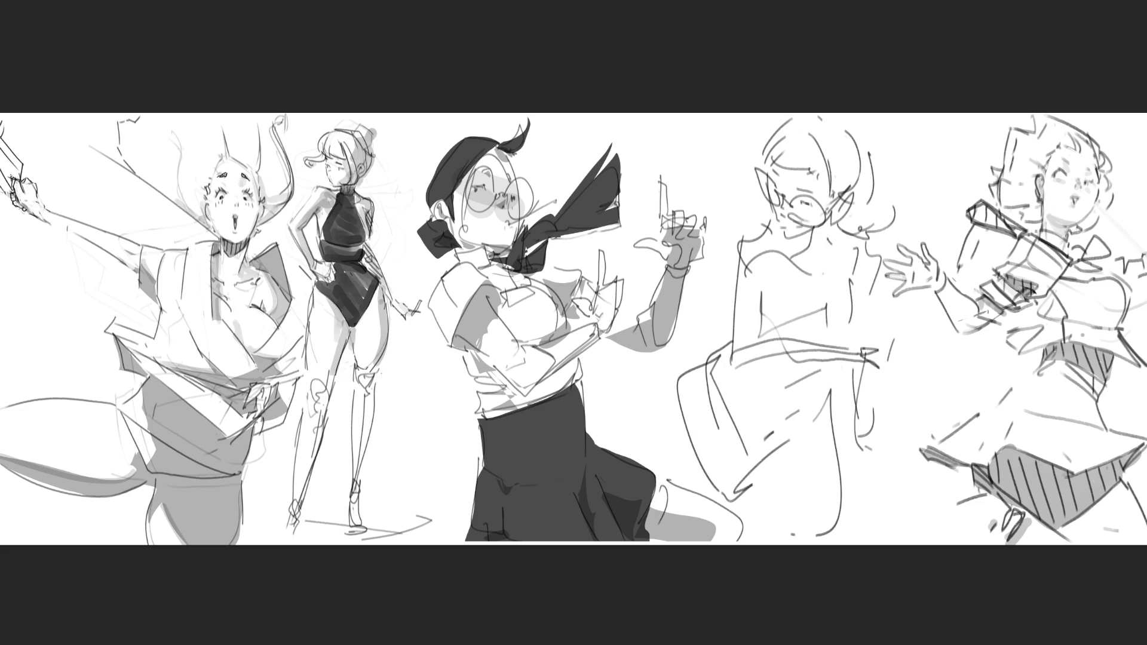
mouse_move(682, 144)
mouse_down()
mouse_move(777, 250)
mouse_move(900, 541)
mouse_up()
mouse_move(655, 395)
mouse_down()
mouse_move(819, 155)
mouse_move(776, 364)
mouse_up()
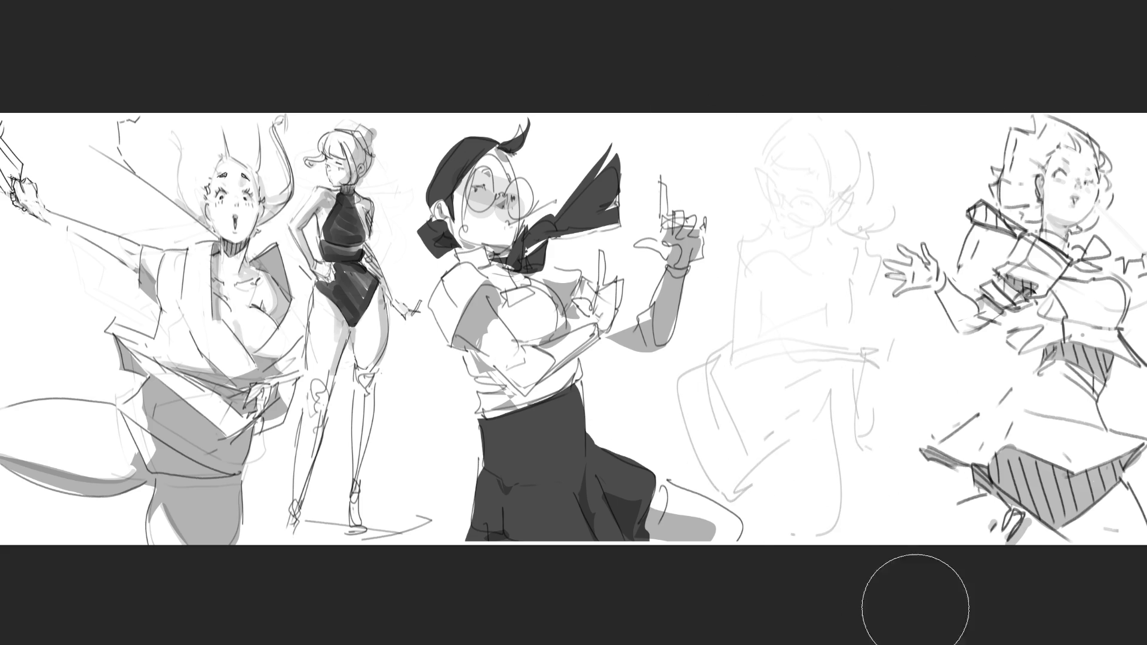
Step: With a fine brush, ink chest lines, glasses, nose and mouth over the faded face
key(e)
mouse_move(754, 161)
mouse_down()
mouse_move(758, 185)
mouse_move(716, 260)
mouse_up()
drag(751, 208, 741, 290)
mouse_move(741, 241)
mouse_down()
mouse_move(754, 276)
mouse_move(779, 234)
mouse_move(803, 272)
mouse_up()
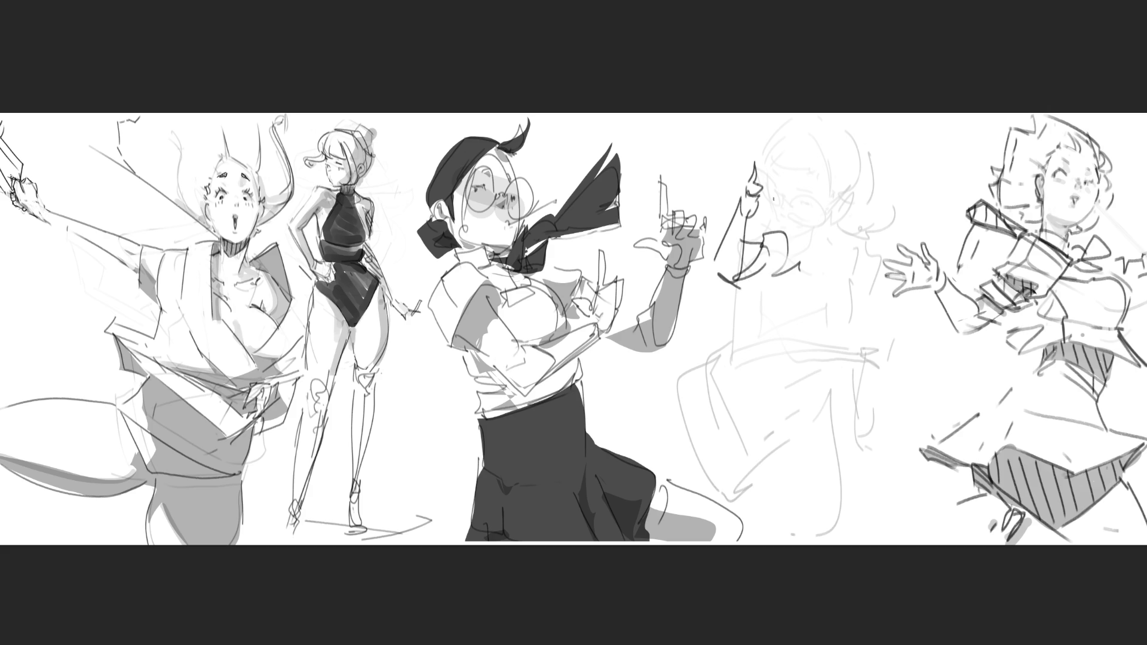
mouse_move(762, 171)
mouse_down()
mouse_move(782, 180)
mouse_move(777, 207)
mouse_move(798, 194)
mouse_up()
mouse_move(807, 180)
mouse_down()
mouse_move(832, 191)
mouse_move(813, 226)
mouse_move(787, 214)
mouse_up()
mouse_move(763, 227)
mouse_down()
mouse_move(804, 200)
mouse_move(848, 215)
mouse_up()
Step: Outline the curly hair and neck curls, then the torso contours and waist line
drag(776, 178, 822, 118)
mouse_move(848, 136)
mouse_down()
mouse_move(839, 178)
mouse_move(866, 157)
mouse_move(859, 227)
mouse_move(899, 239)
mouse_up()
mouse_move(803, 242)
mouse_down()
mouse_move(819, 236)
mouse_move(807, 270)
mouse_move(837, 267)
mouse_up()
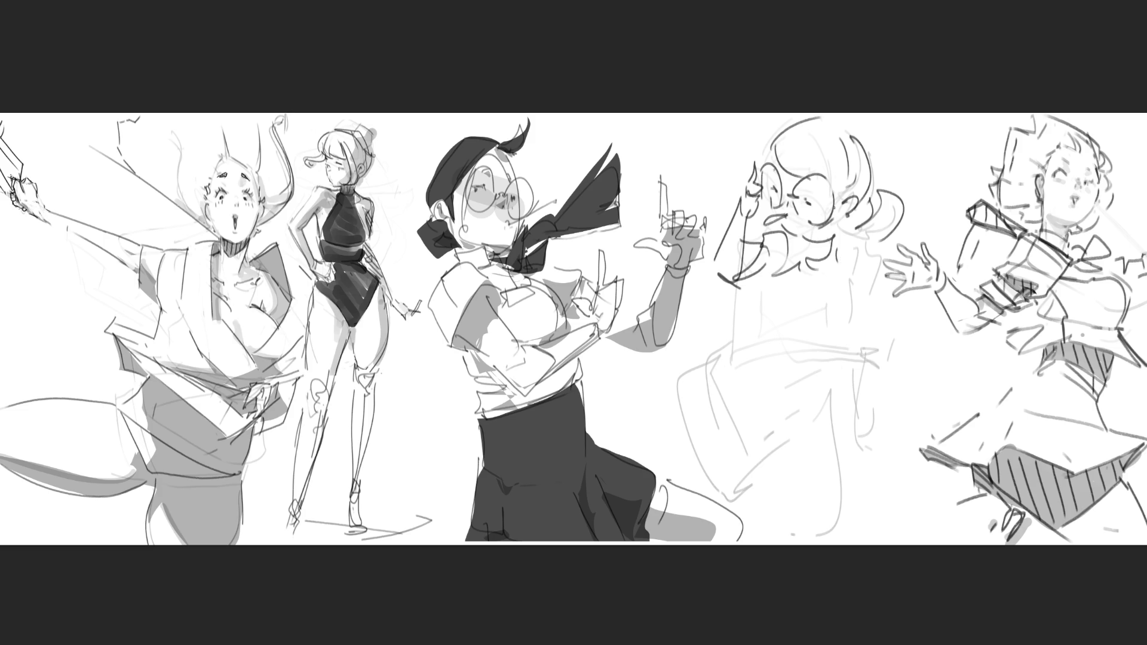
mouse_move(750, 276)
mouse_down()
mouse_move(741, 307)
mouse_move(812, 351)
mouse_move(838, 348)
mouse_up()
mouse_move(848, 261)
mouse_down()
mouse_move(851, 291)
mouse_move(806, 354)
mouse_move(824, 346)
mouse_up()
mouse_move(852, 292)
mouse_down()
mouse_move(843, 246)
mouse_move(869, 285)
mouse_move(822, 386)
mouse_move(842, 391)
mouse_up()
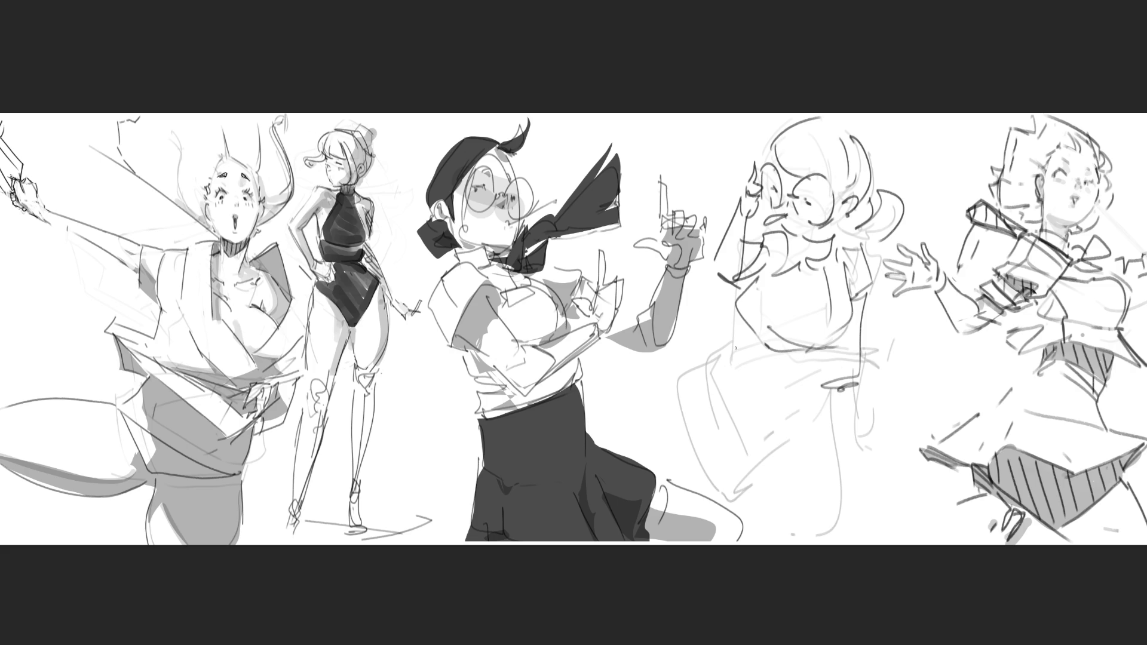
drag(746, 324, 747, 352)
drag(753, 359, 785, 373)
Step: Draw the hip and leg contours, then delete the whole figure sketch
mouse_move(751, 334)
mouse_down()
mouse_move(732, 347)
mouse_move(744, 464)
mouse_move(789, 427)
mouse_up()
mouse_move(830, 367)
mouse_down()
mouse_move(778, 433)
mouse_move(786, 422)
mouse_up()
mouse_move(823, 387)
mouse_down()
mouse_move(802, 429)
mouse_move(758, 463)
mouse_move(842, 545)
mouse_up()
drag(763, 486, 798, 535)
mouse_move(716, 362)
mouse_down()
mouse_move(705, 367)
mouse_move(738, 512)
mouse_up()
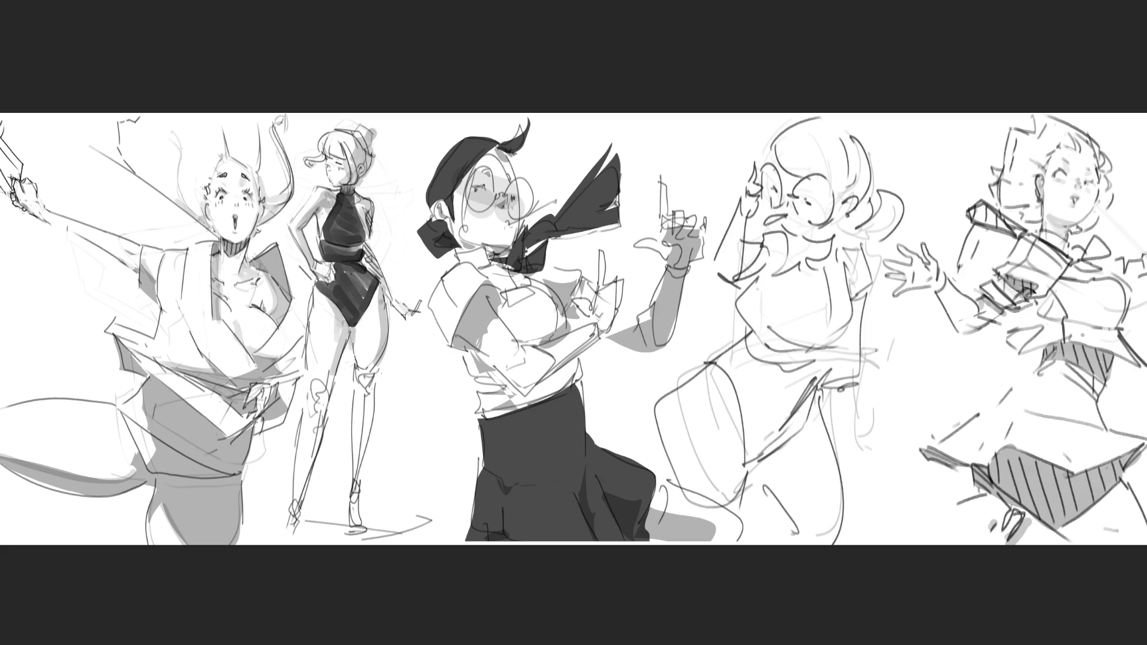
drag(878, 288, 840, 431)
mouse_move(855, 457)
mouse_down()
mouse_move(846, 467)
mouse_move(844, 456)
mouse_move(855, 485)
mouse_up()
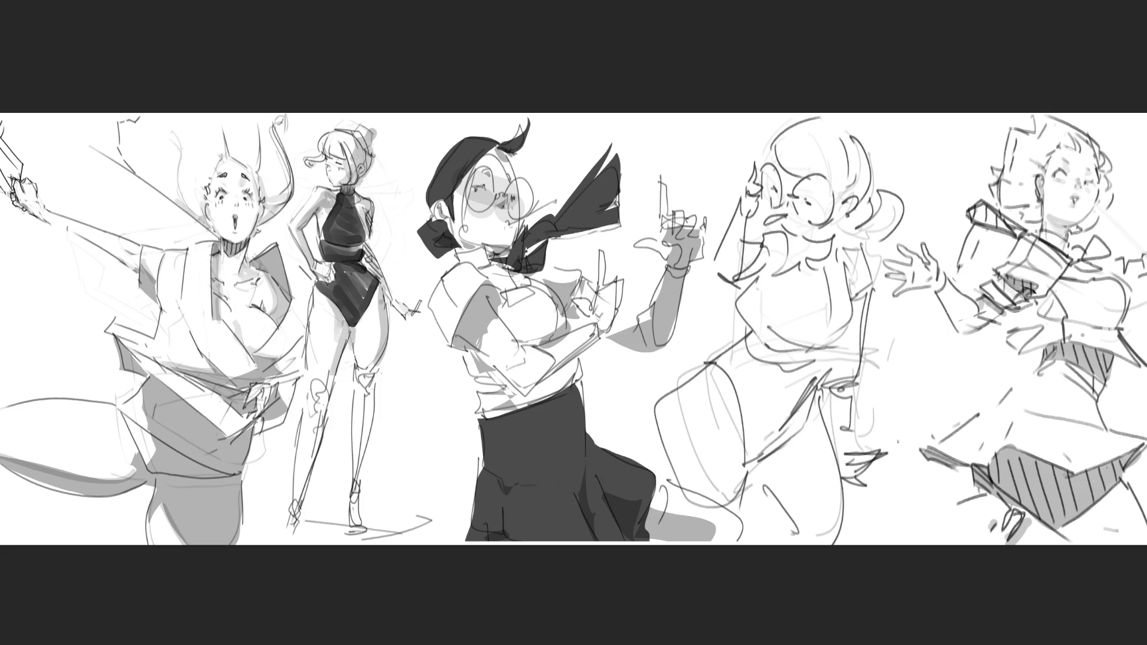
drag(899, 441, 883, 454)
key(Delete)
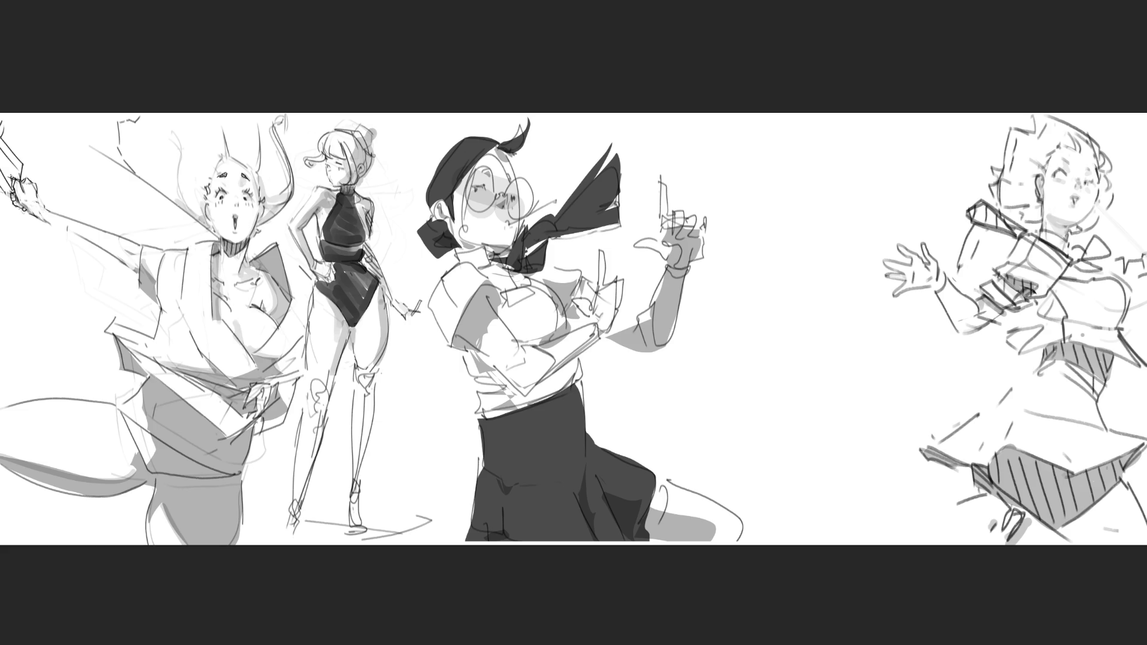
Step: Sketch the upper hand as a box shape with finger lines
mouse_move(779, 194)
mouse_down()
mouse_move(791, 227)
mouse_move(800, 177)
mouse_move(816, 208)
mouse_move(809, 242)
mouse_move(790, 232)
mouse_move(770, 275)
mouse_move(797, 261)
mouse_move(805, 291)
mouse_move(842, 275)
mouse_up()
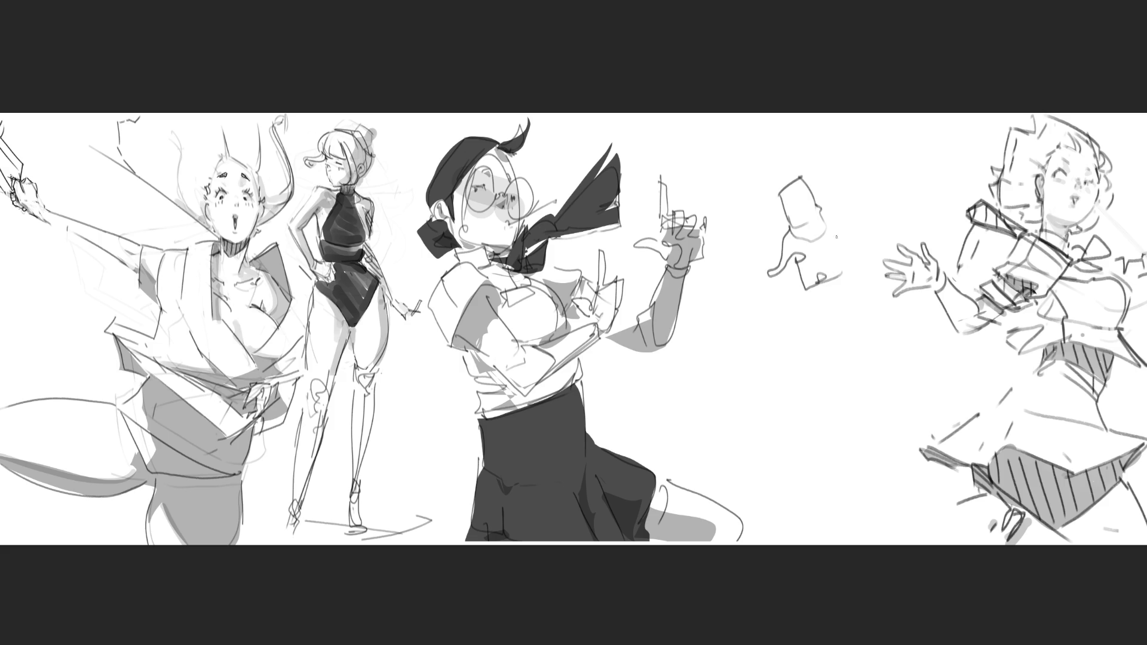
mouse_move(826, 213)
mouse_down()
mouse_move(837, 275)
mouse_move(803, 268)
mouse_move(818, 283)
mouse_move(838, 269)
mouse_move(777, 277)
mouse_move(787, 284)
mouse_up()
drag(811, 245, 814, 274)
drag(828, 246, 824, 261)
Step: Draw a second hand below with a forearm, gripping an object
mouse_move(781, 374)
mouse_down()
mouse_move(773, 349)
mouse_move(813, 316)
mouse_move(816, 338)
mouse_move(787, 321)
mouse_move(829, 339)
mouse_move(829, 358)
mouse_move(812, 353)
mouse_move(815, 370)
mouse_move(784, 378)
mouse_move(818, 373)
mouse_move(784, 396)
mouse_move(801, 399)
mouse_move(786, 458)
mouse_up()
drag(808, 399, 798, 470)
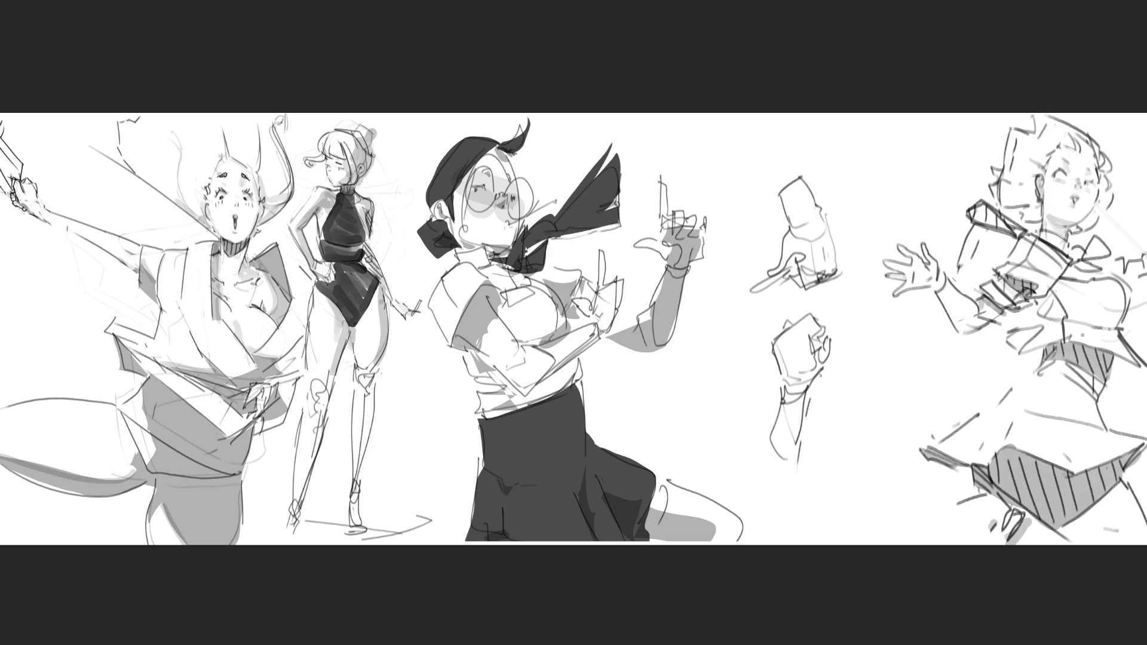
drag(818, 340, 849, 315)
drag(849, 319, 826, 338)
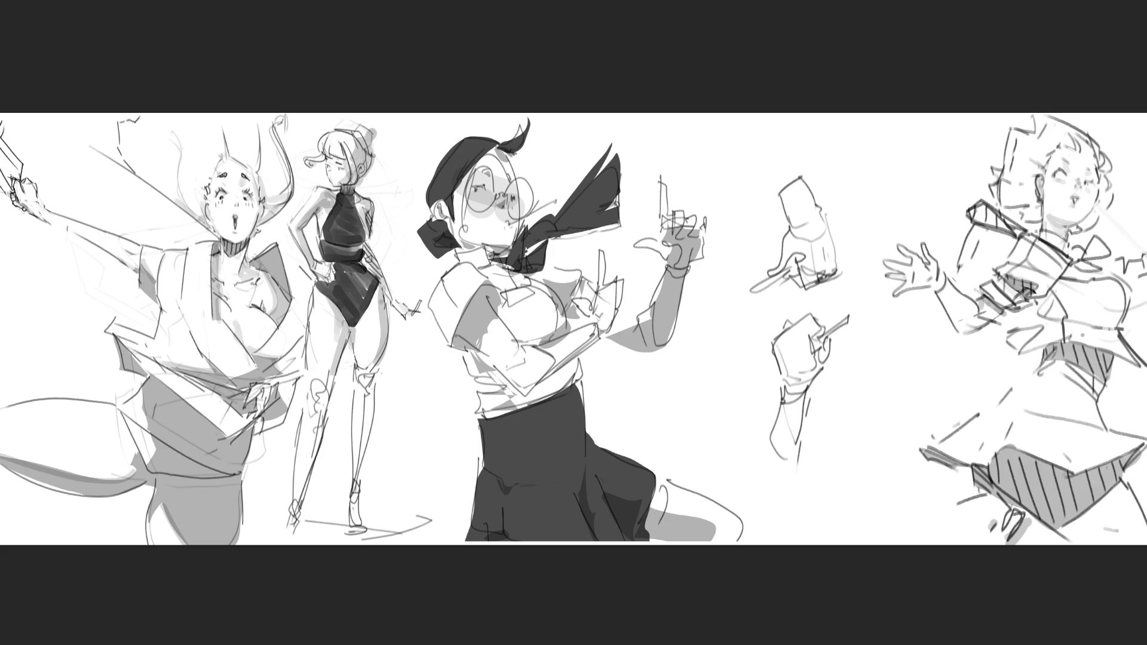
Step: Sketch a small cat-eared head with short side strokes, plus an arc and vertical stroke by the hands
mouse_move(867, 184)
mouse_down()
mouse_move(870, 169)
mouse_move(883, 197)
mouse_move(895, 160)
mouse_move(926, 186)
mouse_move(926, 158)
mouse_move(930, 197)
mouse_move(901, 206)
mouse_move(918, 216)
mouse_up()
mouse_move(871, 138)
mouse_down()
mouse_move(846, 113)
mouse_move(876, 160)
mouse_move(837, 161)
mouse_move(864, 182)
mouse_move(849, 204)
mouse_move(870, 208)
mouse_up()
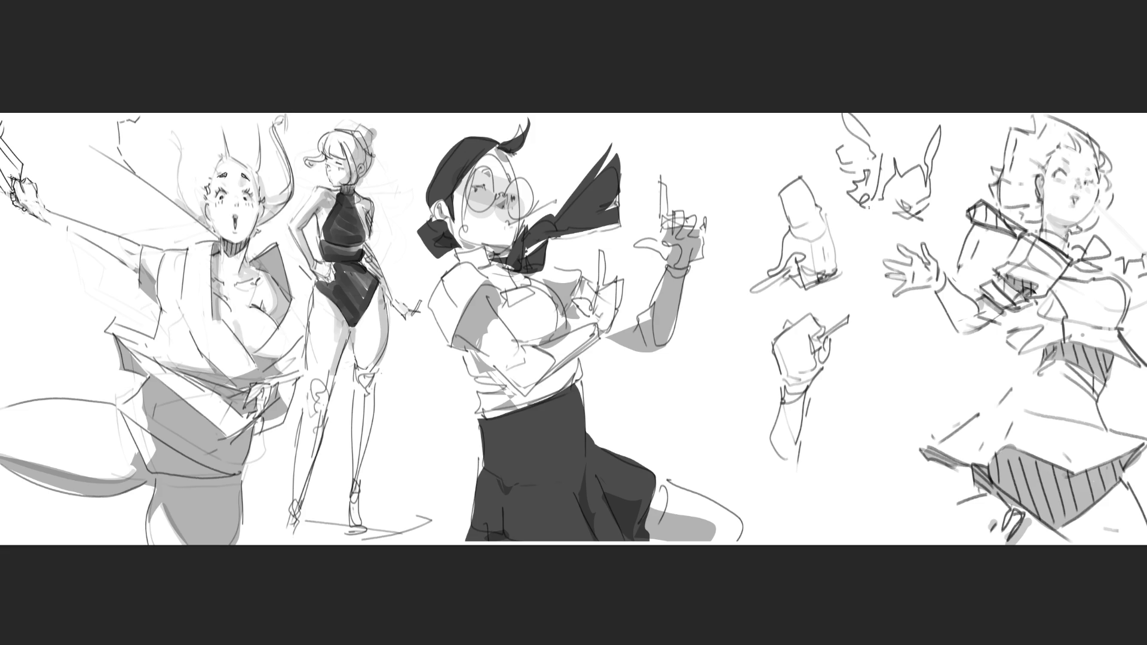
drag(860, 149, 865, 162)
drag(846, 165, 852, 181)
mouse_move(868, 317)
mouse_down()
mouse_move(861, 338)
mouse_move(890, 305)
mouse_move(939, 319)
mouse_move(944, 358)
mouse_up()
mouse_move(913, 309)
mouse_down()
mouse_move(896, 341)
mouse_move(929, 345)
mouse_move(923, 356)
mouse_up()
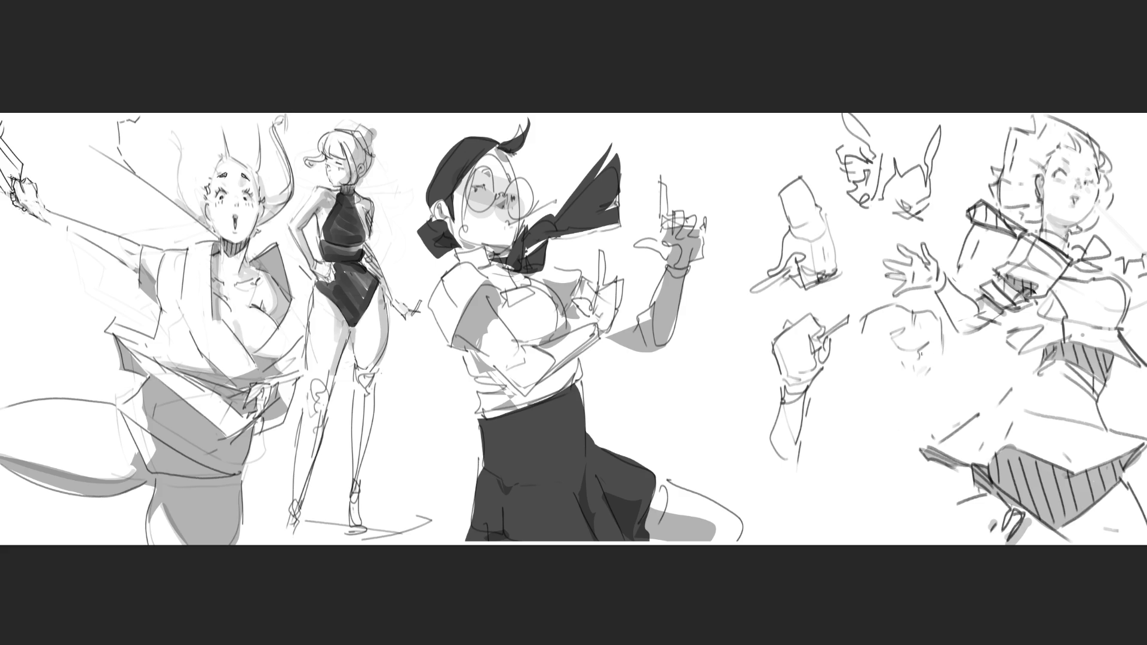
Step: Outline a rough figure's torso and lower body beside the hand studies
drag(926, 390, 918, 429)
mouse_move(860, 337)
mouse_down()
mouse_move(852, 354)
mouse_move(890, 341)
mouse_move(843, 375)
mouse_move(832, 435)
mouse_move(840, 449)
mouse_move(906, 448)
mouse_up()
drag(944, 342, 967, 406)
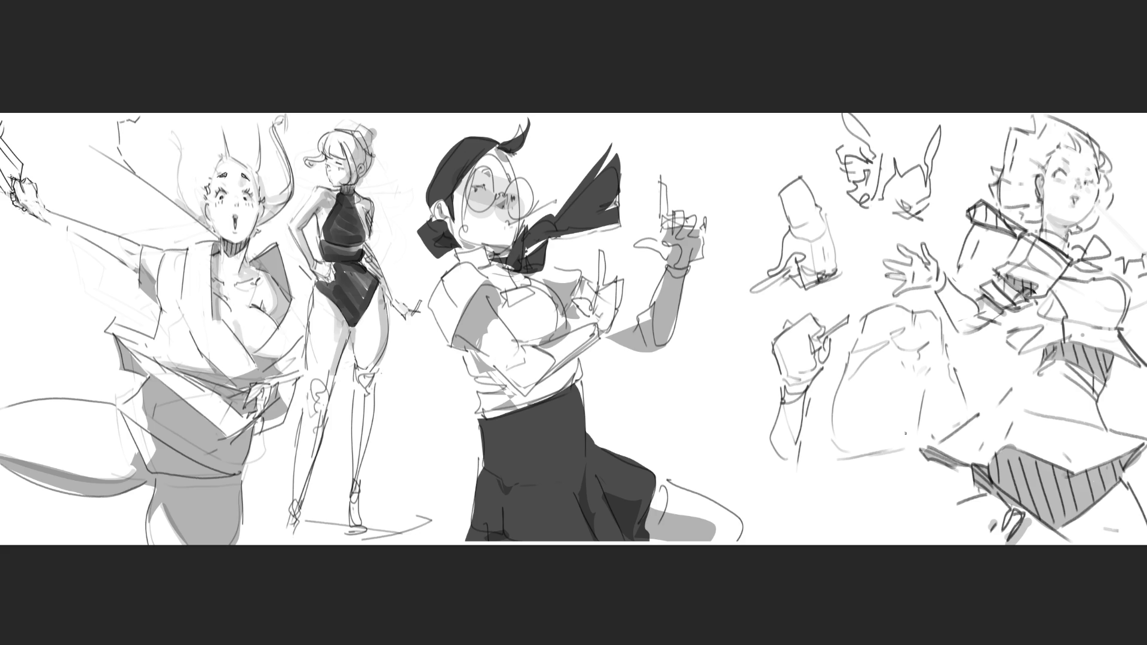
mouse_move(913, 464)
mouse_down()
mouse_move(959, 477)
mouse_move(899, 487)
mouse_move(939, 529)
mouse_up()
drag(971, 496, 964, 519)
drag(893, 458, 868, 517)
drag(832, 440, 827, 522)
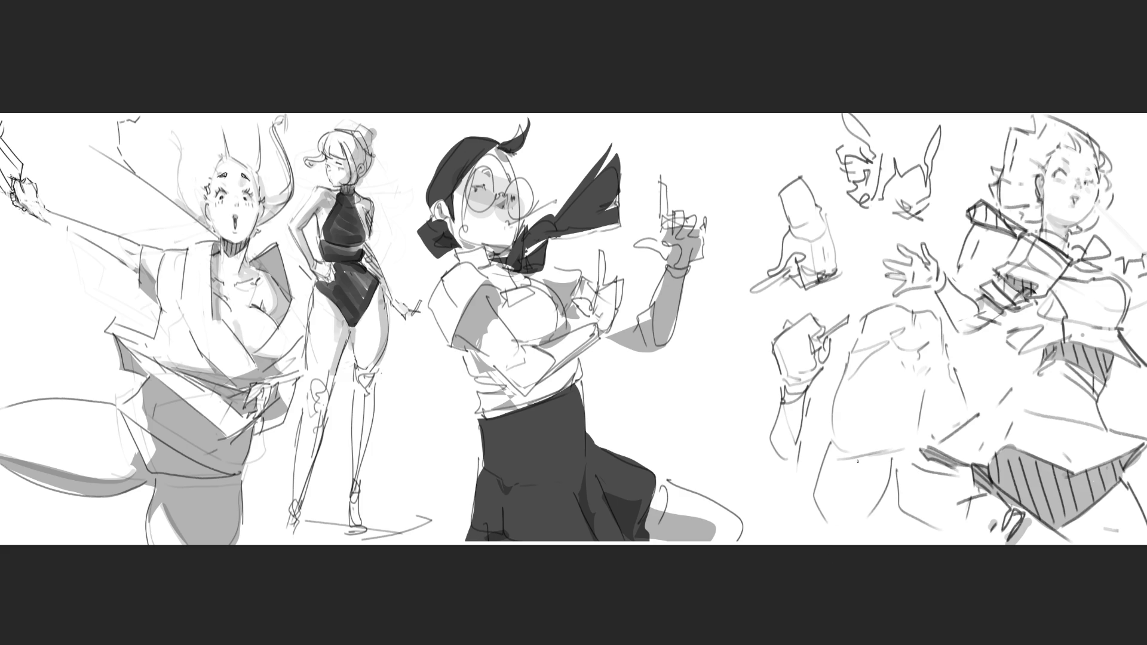
Step: Hatch diagonal shading across the rough figure's lower body
mouse_move(860, 456)
mouse_down()
mouse_move(829, 512)
mouse_move(849, 526)
mouse_up()
mouse_move(902, 450)
mouse_down()
mouse_move(856, 517)
mouse_move(872, 512)
mouse_up()
drag(917, 454, 892, 518)
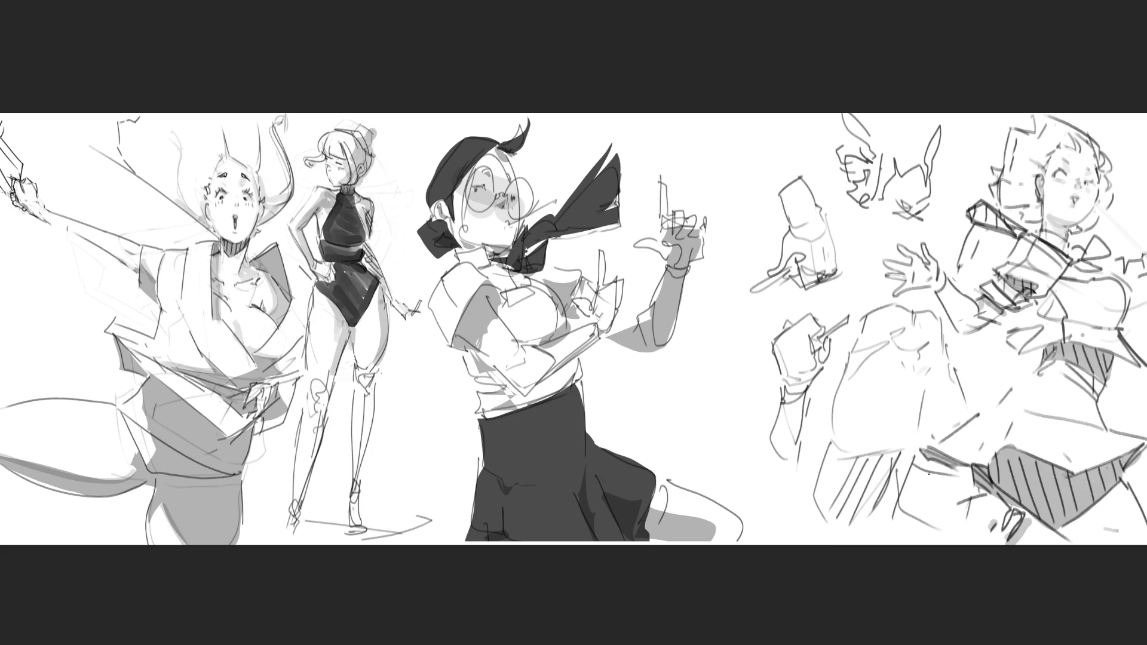
drag(928, 473, 911, 525)
mouse_move(953, 475)
mouse_down()
mouse_move(931, 532)
mouse_move(956, 503)
mouse_up()
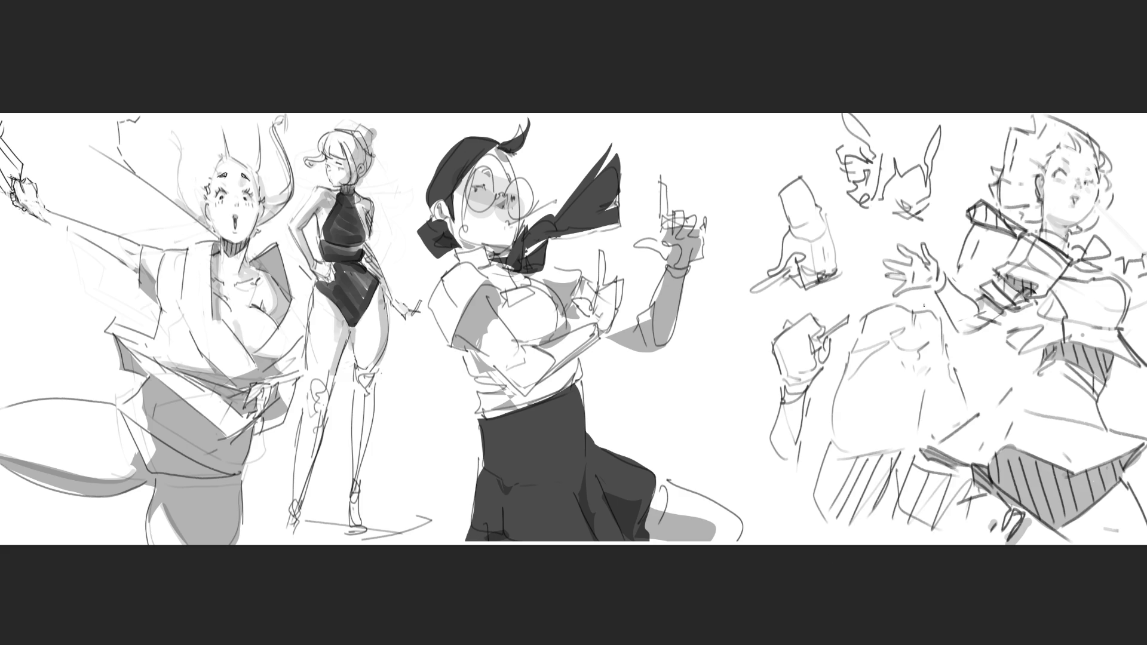
Step: Hatch the rough torso, refine its belly outline, and start a cloud shape by the black skirt
mouse_move(913, 303)
mouse_down()
mouse_move(899, 326)
mouse_move(913, 319)
mouse_up()
mouse_move(913, 318)
mouse_down()
mouse_move(897, 335)
mouse_move(922, 336)
mouse_up()
drag(922, 336, 910, 351)
drag(939, 335, 929, 362)
drag(948, 356, 914, 432)
drag(929, 423, 909, 452)
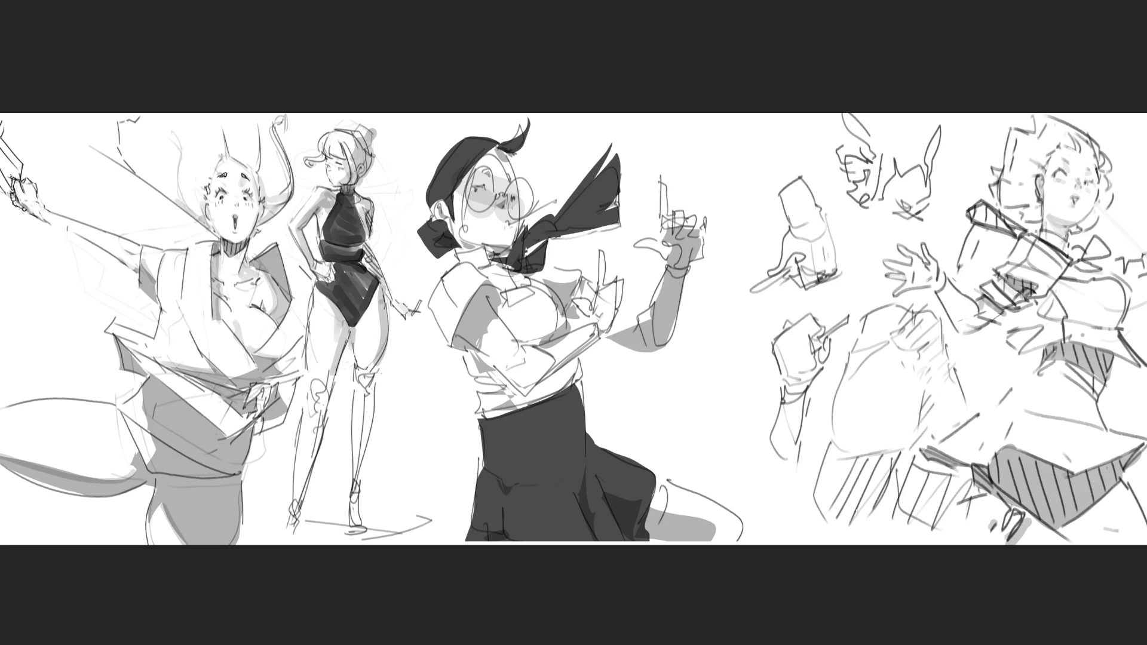
drag(875, 443, 855, 467)
mouse_move(889, 436)
mouse_down()
mouse_move(868, 468)
mouse_move(884, 464)
mouse_up()
drag(914, 428, 898, 448)
drag(865, 347, 850, 379)
mouse_move(635, 377)
mouse_down()
mouse_move(623, 411)
mouse_move(644, 422)
mouse_move(656, 369)
mouse_move(710, 370)
mouse_move(706, 395)
mouse_move(661, 415)
mouse_move(685, 408)
mouse_move(699, 398)
mouse_move(656, 395)
mouse_move(627, 418)
mouse_move(656, 435)
mouse_move(681, 430)
mouse_up()
Step: Add curved strokes under and right of the cloud, extending a form downward
mouse_move(707, 358)
mouse_down()
mouse_move(725, 409)
mouse_move(706, 429)
mouse_up()
mouse_move(710, 427)
mouse_down()
mouse_move(650, 463)
mouse_move(716, 478)
mouse_up()
mouse_move(728, 392)
mouse_down()
mouse_move(762, 431)
mouse_move(754, 461)
mouse_up()
drag(699, 449, 758, 493)
drag(771, 436, 768, 484)
mouse_move(772, 476)
mouse_down()
mouse_move(753, 507)
mouse_move(770, 508)
mouse_up()
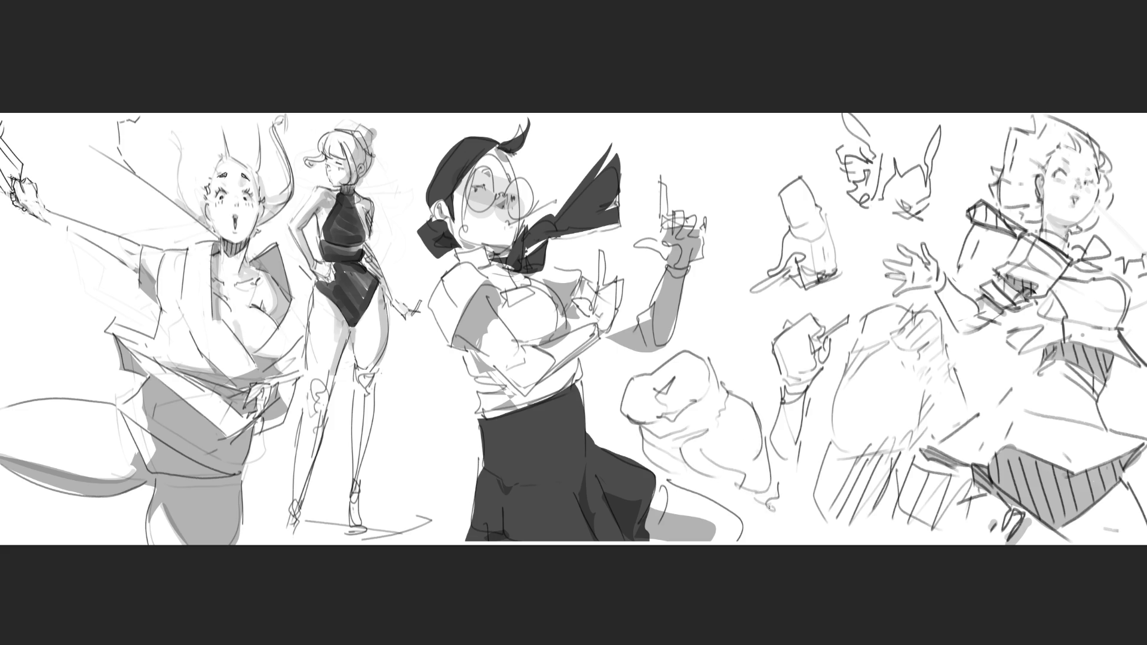
drag(686, 477, 747, 512)
Step: Fill out the form below the cloud and sketch a small rectangle with a squiggle
drag(672, 474, 676, 491)
drag(723, 521, 760, 512)
drag(765, 518, 770, 501)
drag(774, 454, 769, 495)
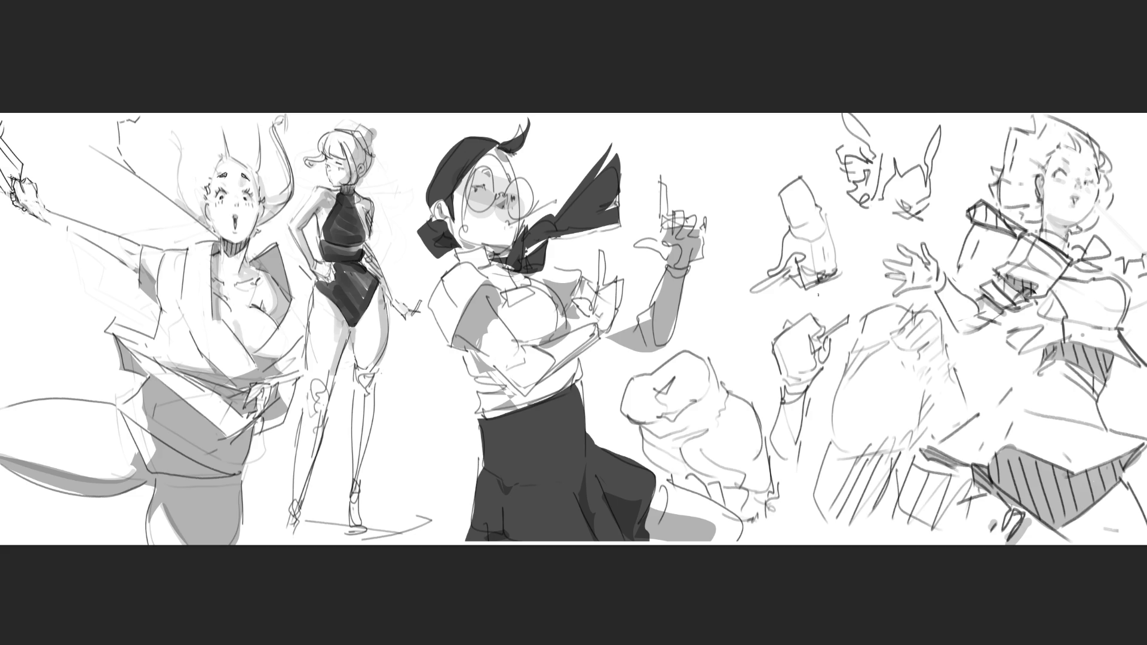
mouse_move(718, 190)
mouse_down()
mouse_move(711, 165)
mouse_move(747, 147)
mouse_move(720, 192)
mouse_move(742, 161)
mouse_move(706, 172)
mouse_move(720, 114)
mouse_move(760, 136)
mouse_move(768, 164)
mouse_move(770, 111)
mouse_up()
mouse_move(702, 164)
mouse_down()
mouse_move(686, 124)
mouse_move(690, 111)
mouse_move(705, 113)
mouse_up()
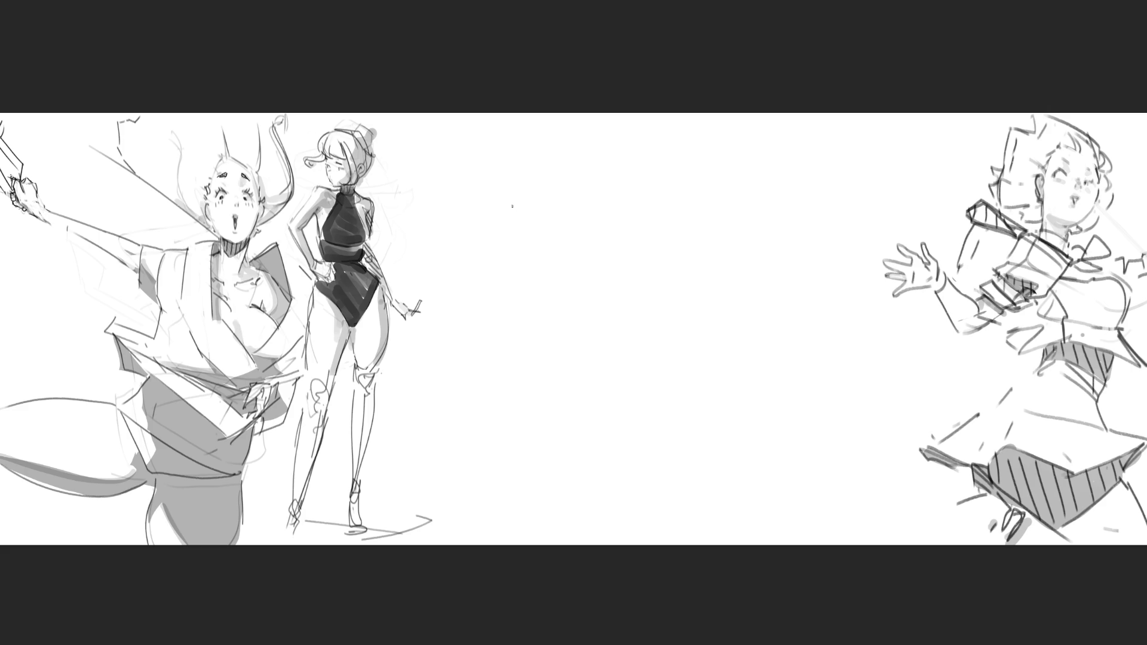
Step: Draw the new face's brow lines and round glasses with tick marks under the lenses
mouse_move(512, 206)
mouse_down()
mouse_move(524, 267)
mouse_move(559, 175)
mouse_up()
drag(502, 217, 566, 177)
mouse_move(514, 207)
mouse_down()
mouse_move(535, 217)
mouse_move(625, 174)
mouse_up()
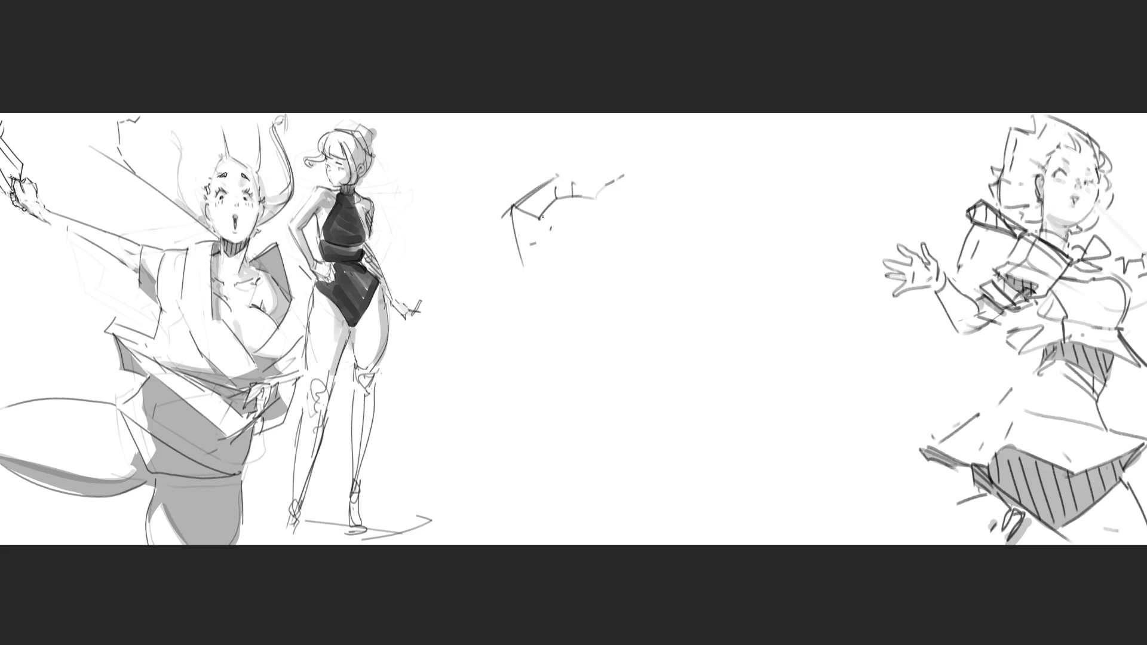
mouse_move(541, 216)
mouse_down()
mouse_move(526, 222)
mouse_move(592, 202)
mouse_up()
mouse_move(597, 197)
mouse_down()
mouse_move(589, 222)
mouse_move(610, 190)
mouse_up()
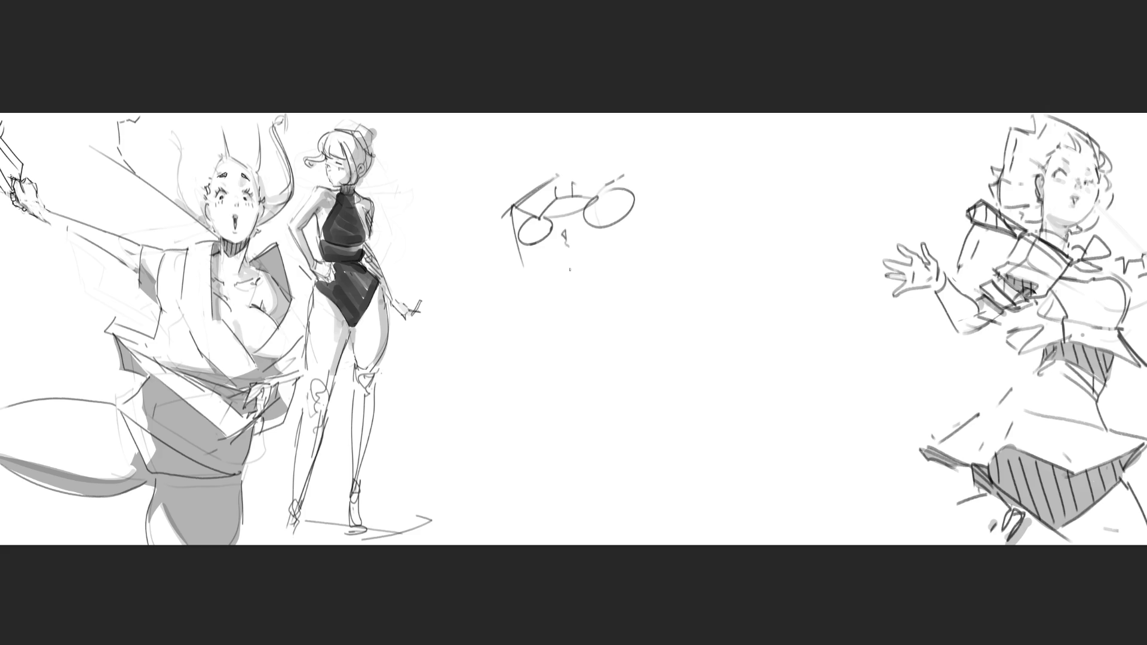
drag(606, 232, 630, 218)
mouse_move(536, 246)
mouse_down()
mouse_move(536, 260)
mouse_move(555, 241)
mouse_move(535, 259)
mouse_move(615, 304)
mouse_up()
Step: Add the jaw curve, an ear with dangling earring, the head outline and cheek line
drag(660, 245, 663, 277)
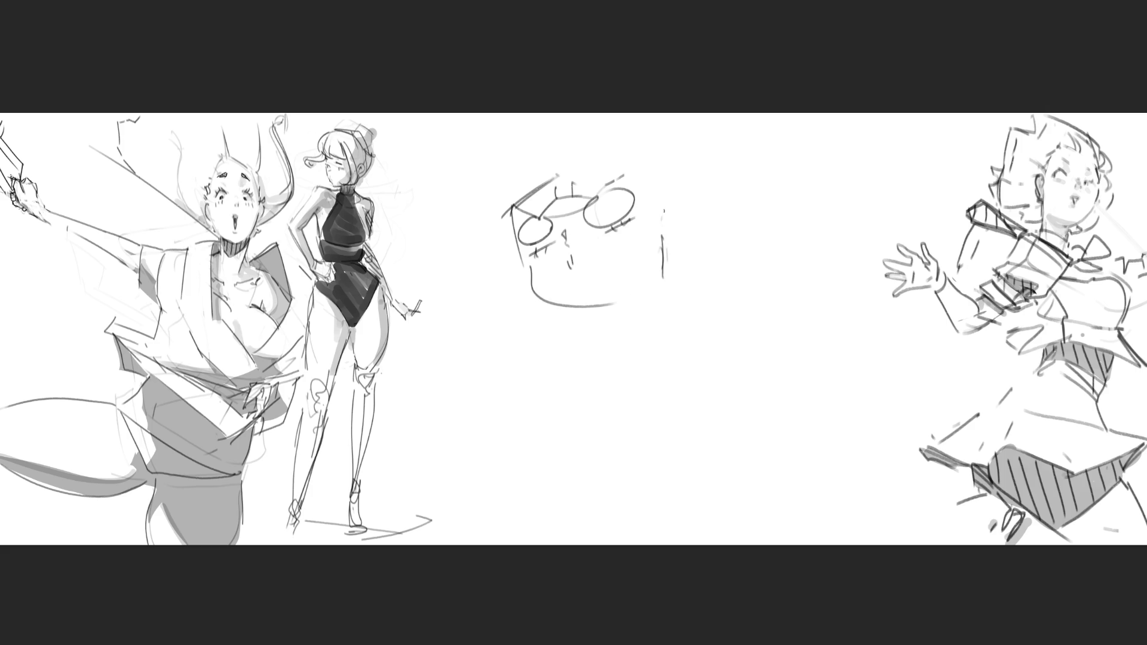
mouse_move(664, 214)
mouse_down()
mouse_move(674, 227)
mouse_move(675, 203)
mouse_move(676, 248)
mouse_move(681, 224)
mouse_move(707, 241)
mouse_move(721, 199)
mouse_up()
drag(533, 213, 654, 179)
mouse_move(508, 187)
mouse_down()
mouse_move(517, 234)
mouse_move(575, 116)
mouse_up()
drag(651, 124, 676, 189)
drag(673, 163, 674, 195)
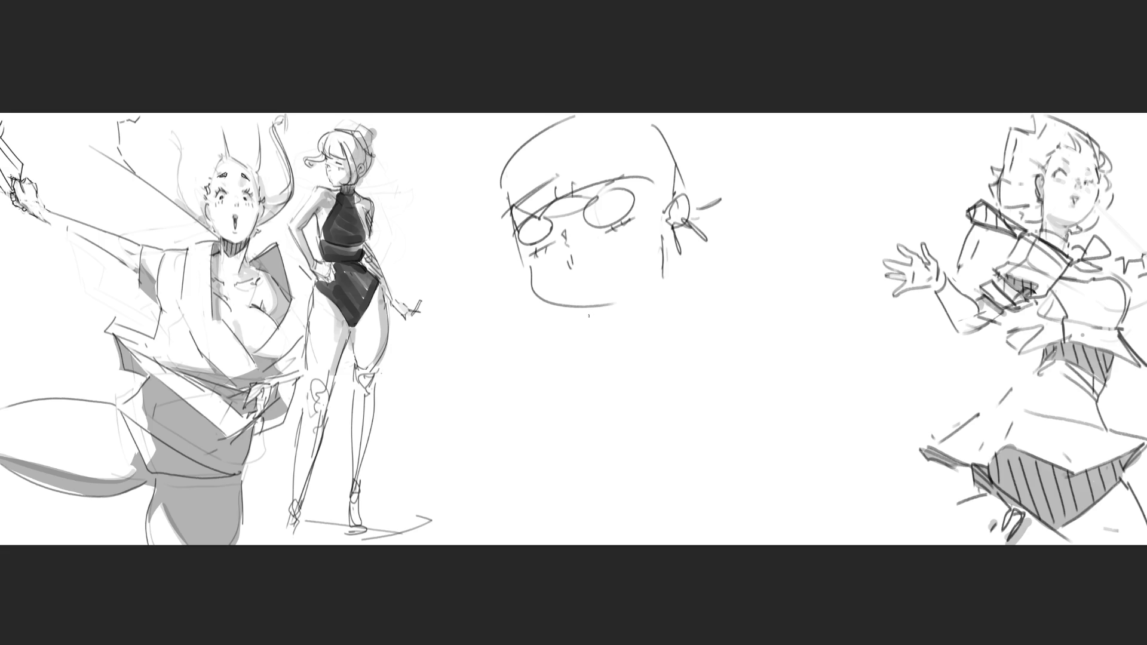
drag(570, 308, 657, 328)
mouse_move(696, 281)
mouse_down()
mouse_move(696, 305)
mouse_move(626, 332)
mouse_up()
Step: Add a chin stroke and two ear shapes on the head's left side
drag(716, 303, 678, 325)
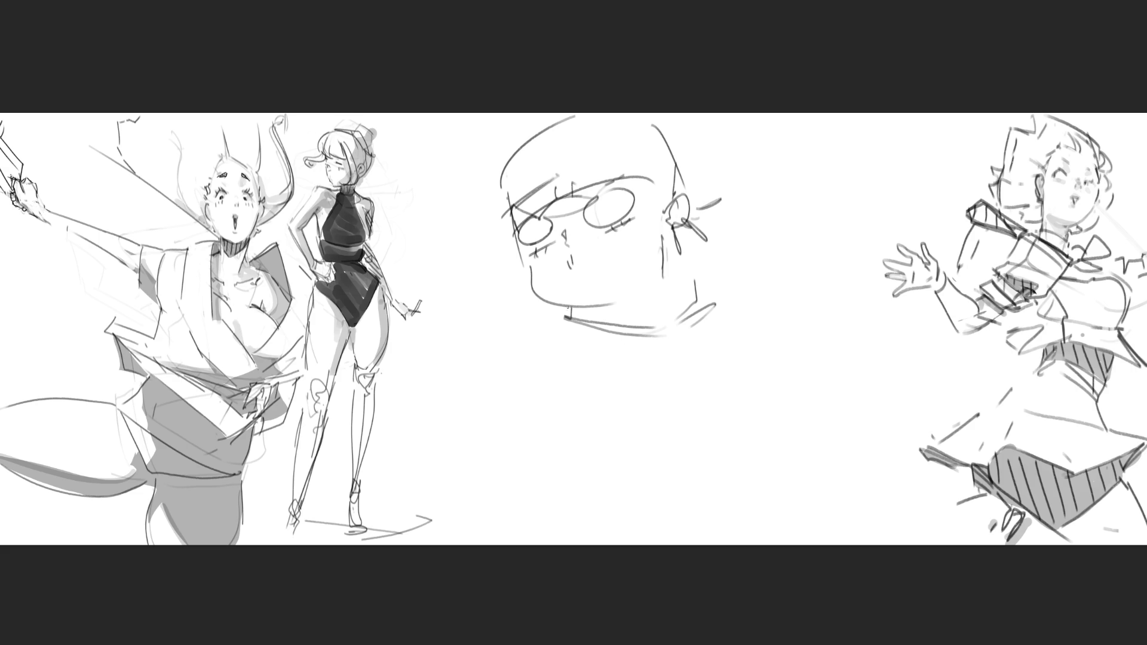
mouse_move(514, 230)
mouse_down()
mouse_move(502, 243)
mouse_move(508, 265)
mouse_move(502, 246)
mouse_up()
drag(507, 246, 495, 266)
drag(496, 250, 484, 281)
mouse_move(480, 221)
mouse_down()
mouse_move(473, 233)
mouse_move(490, 247)
mouse_move(470, 247)
mouse_up()
mouse_move(460, 228)
mouse_down()
mouse_move(461, 269)
mouse_move(497, 292)
mouse_move(482, 316)
mouse_up()
Step: Sketch a raised arm with flared sleeves, a hand, collar, torso side and held stick
drag(452, 294, 393, 409)
mouse_move(476, 315)
mouse_down()
mouse_move(480, 332)
mouse_move(402, 463)
mouse_move(494, 425)
mouse_up()
mouse_move(487, 354)
mouse_down()
mouse_move(505, 395)
mouse_move(550, 404)
mouse_move(571, 320)
mouse_up()
mouse_move(568, 401)
mouse_down()
mouse_move(598, 387)
mouse_move(640, 416)
mouse_up()
mouse_move(684, 355)
mouse_down()
mouse_move(694, 410)
mouse_move(727, 406)
mouse_up()
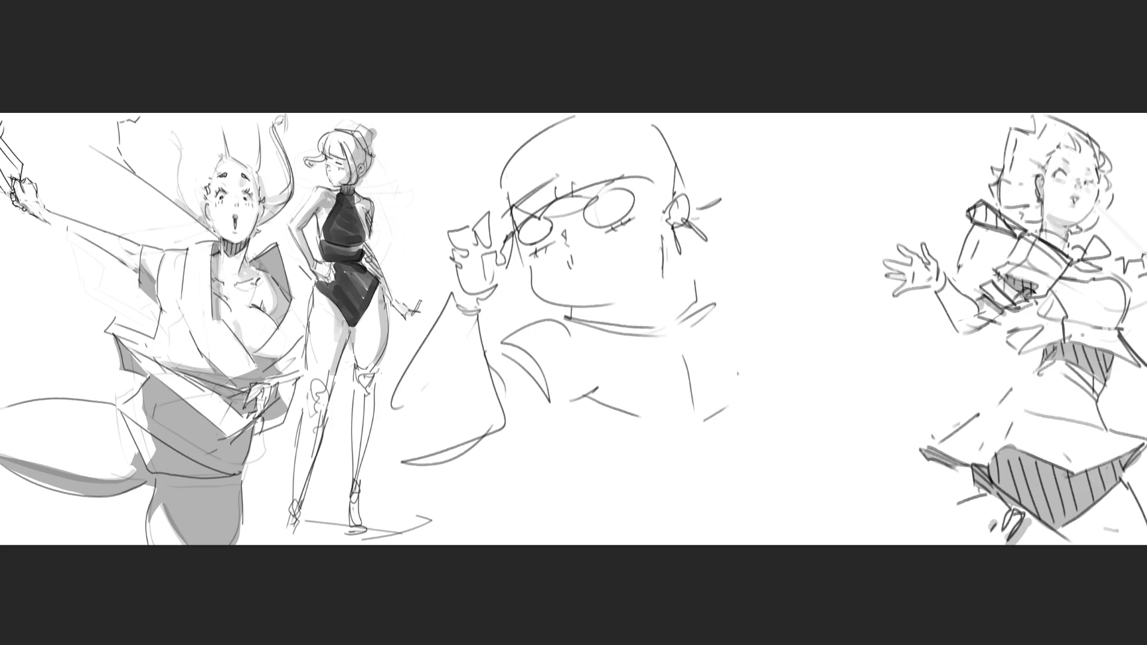
drag(731, 349, 742, 376)
drag(596, 336, 731, 327)
mouse_move(554, 264)
mouse_down()
mouse_move(598, 239)
mouse_move(586, 246)
mouse_up()
drag(454, 188, 485, 261)
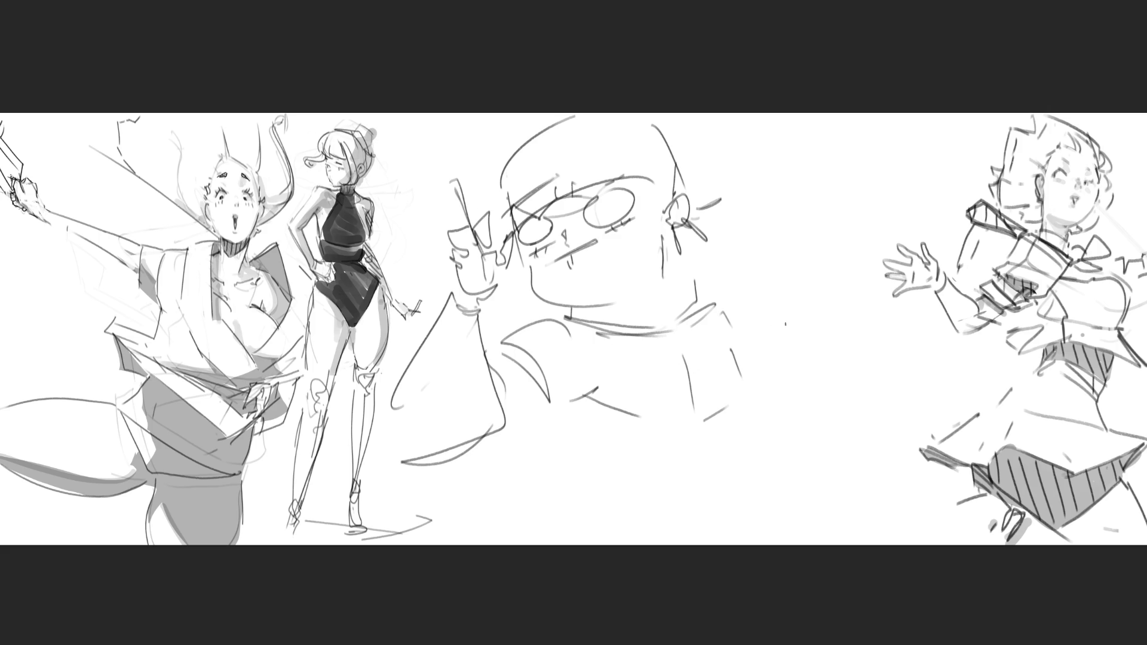
Step: Draw a second hand beside the face holding a large bag with shaded bottom
mouse_move(739, 264)
mouse_down()
mouse_move(756, 295)
mouse_move(748, 325)
mouse_up()
drag(741, 280, 754, 302)
mouse_move(771, 262)
mouse_down()
mouse_move(761, 299)
mouse_move(787, 256)
mouse_up()
mouse_move(787, 257)
mouse_down()
mouse_move(766, 299)
mouse_move(794, 296)
mouse_move(787, 319)
mouse_move(880, 329)
mouse_move(829, 352)
mouse_up()
mouse_move(776, 321)
mouse_down()
mouse_move(795, 344)
mouse_move(879, 358)
mouse_up()
mouse_move(891, 361)
mouse_down()
mouse_move(841, 378)
mouse_move(771, 319)
mouse_move(744, 378)
mouse_up()
mouse_move(717, 329)
mouse_down()
mouse_move(760, 315)
mouse_move(864, 373)
mouse_move(845, 378)
mouse_up()
drag(866, 376, 837, 388)
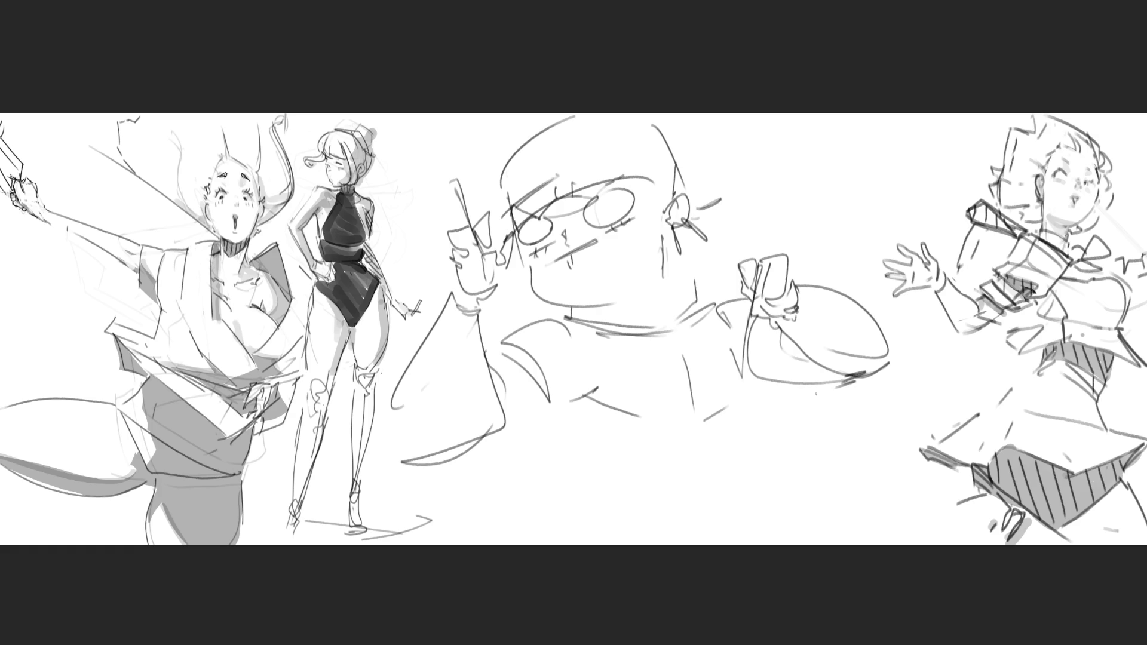
Step: Outline the lower torso and the lines and edges beneath it
mouse_move(570, 410)
mouse_down()
mouse_move(618, 448)
mouse_move(711, 444)
mouse_up()
mouse_move(696, 441)
mouse_down()
mouse_move(717, 428)
mouse_move(725, 438)
mouse_up()
mouse_move(742, 398)
mouse_down()
mouse_move(741, 441)
mouse_move(594, 451)
mouse_move(581, 464)
mouse_move(585, 518)
mouse_up()
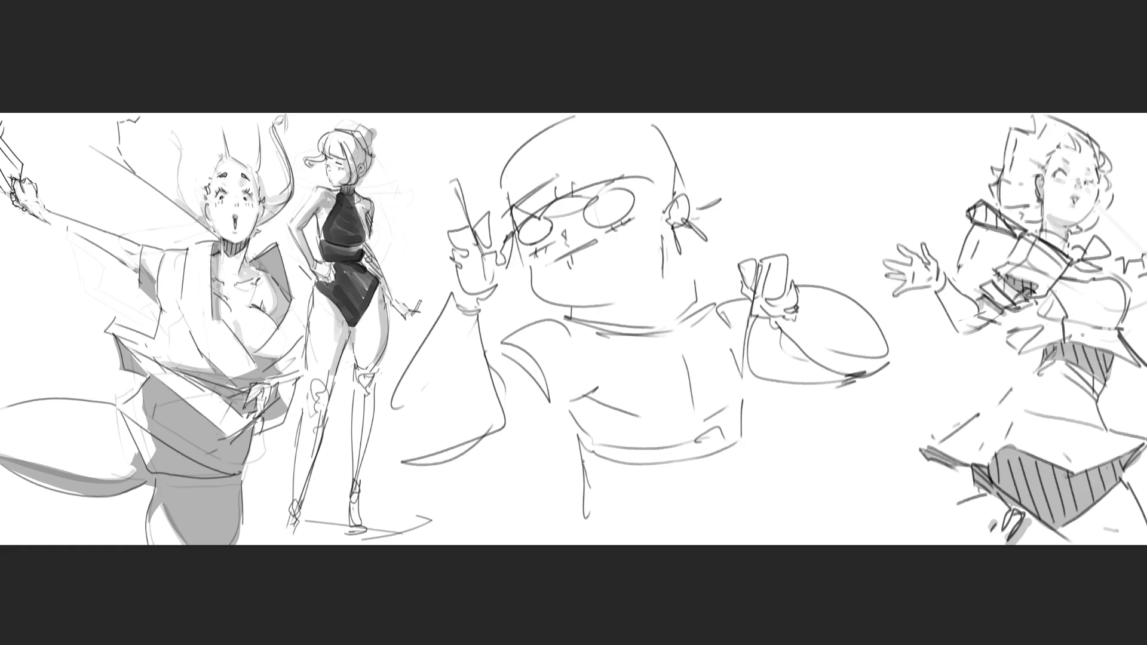
drag(584, 461, 635, 463)
mouse_move(634, 463)
mouse_down()
mouse_move(638, 520)
mouse_move(693, 462)
mouse_up()
drag(694, 461, 710, 522)
mouse_move(741, 437)
mouse_down()
mouse_move(759, 509)
mouse_move(580, 513)
mouse_up()
drag(598, 521, 670, 537)
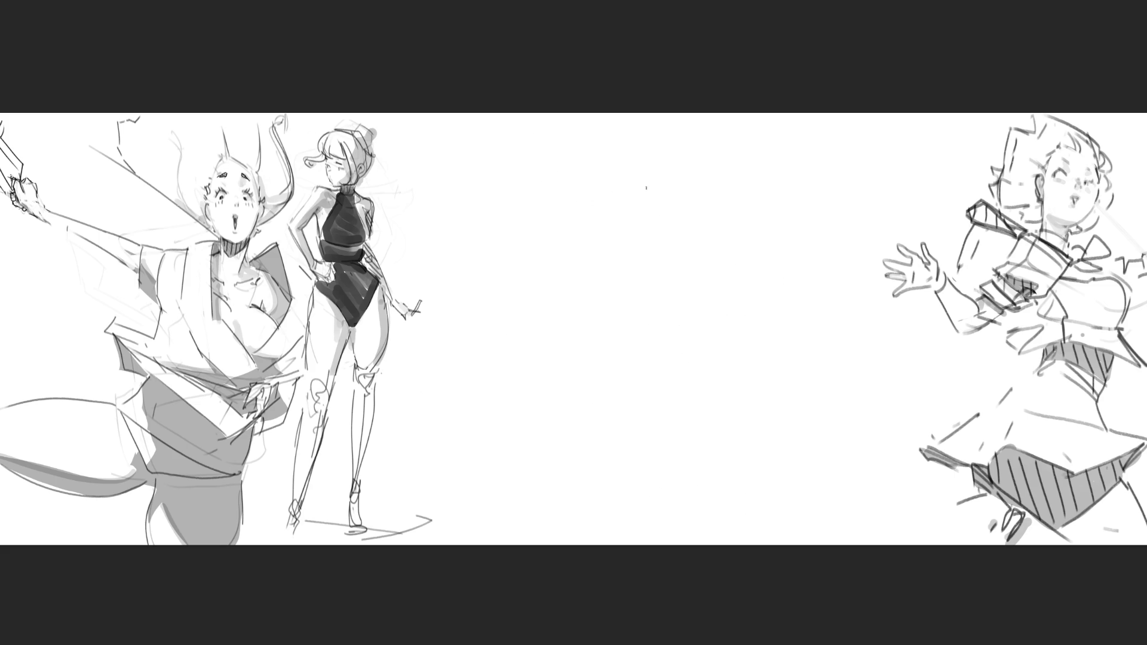
Step: Sketch a small head with brows, eyes and chin in the blank middle, starting its figure
mouse_move(649, 181)
mouse_down()
mouse_move(646, 219)
mouse_move(689, 148)
mouse_move(704, 195)
mouse_up()
mouse_move(649, 226)
mouse_down()
mouse_move(701, 210)
mouse_move(693, 226)
mouse_move(697, 204)
mouse_move(684, 224)
mouse_up()
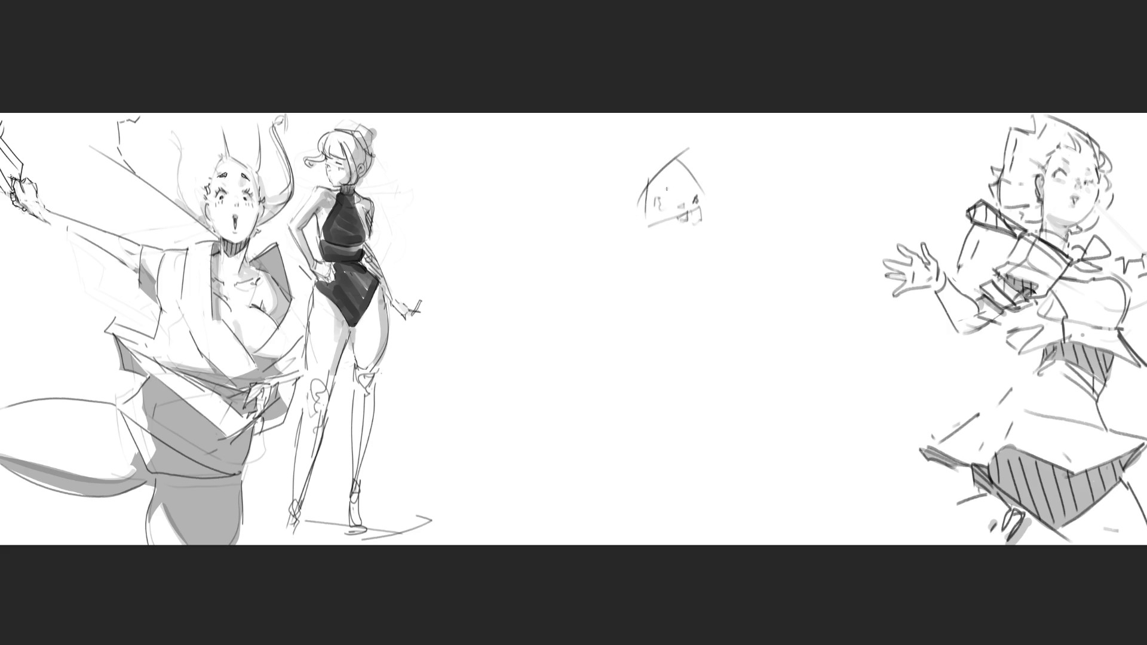
mouse_move(655, 184)
mouse_down()
mouse_move(693, 181)
mouse_move(702, 207)
mouse_move(658, 216)
mouse_move(714, 214)
mouse_up()
mouse_move(709, 211)
mouse_down()
mouse_move(648, 234)
mouse_move(696, 242)
mouse_move(717, 220)
mouse_up()
drag(668, 160, 706, 153)
mouse_move(705, 151)
mouse_down()
mouse_move(714, 191)
mouse_move(728, 190)
mouse_move(656, 181)
mouse_move(640, 209)
mouse_up()
drag(661, 162, 627, 190)
mouse_move(633, 205)
mouse_down()
mouse_move(610, 239)
mouse_move(640, 248)
mouse_up()
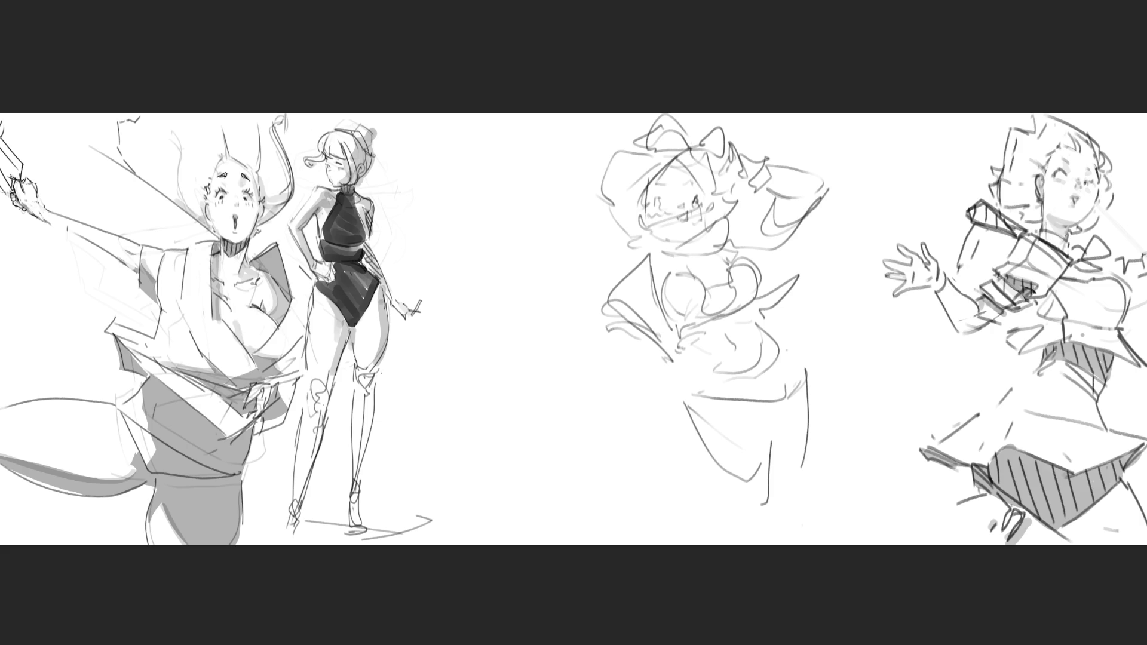
Step: Draw an arch-shaped hooded head left of center with a bow and ribbon below
mouse_move(481, 179)
mouse_down()
mouse_move(467, 218)
mouse_move(511, 169)
mouse_move(527, 233)
mouse_move(491, 244)
mouse_up()
mouse_move(500, 202)
mouse_down()
mouse_move(506, 193)
mouse_move(482, 190)
mouse_up()
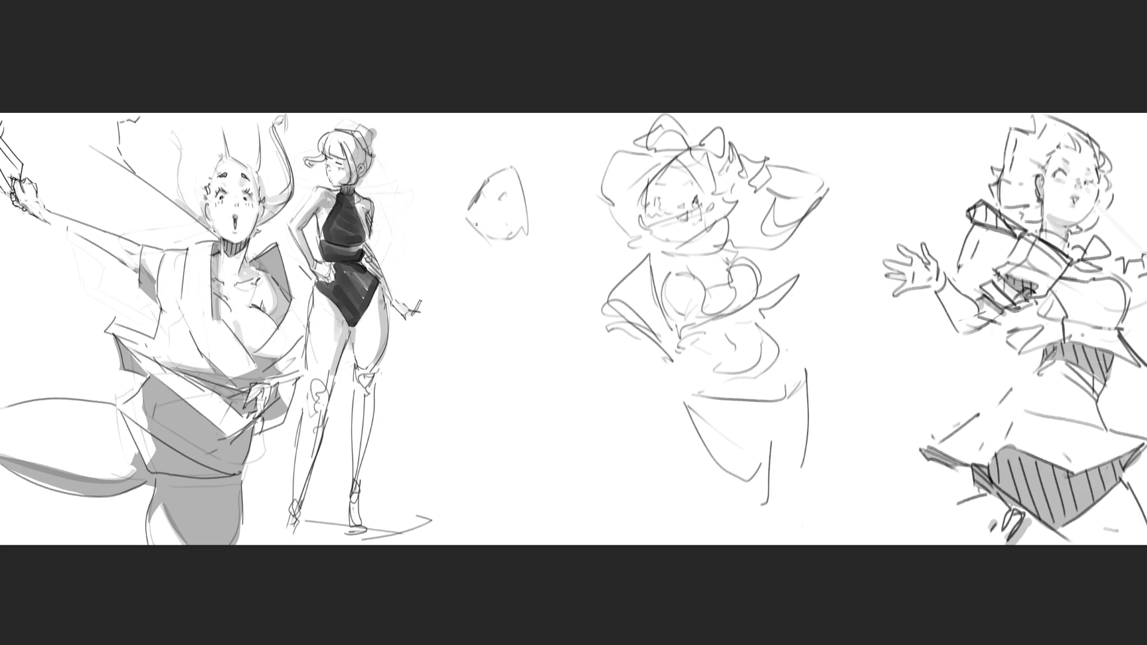
mouse_move(503, 244)
mouse_down()
mouse_move(483, 240)
mouse_move(478, 198)
mouse_up()
mouse_move(485, 194)
mouse_down()
mouse_move(512, 236)
mouse_move(524, 234)
mouse_move(512, 232)
mouse_up()
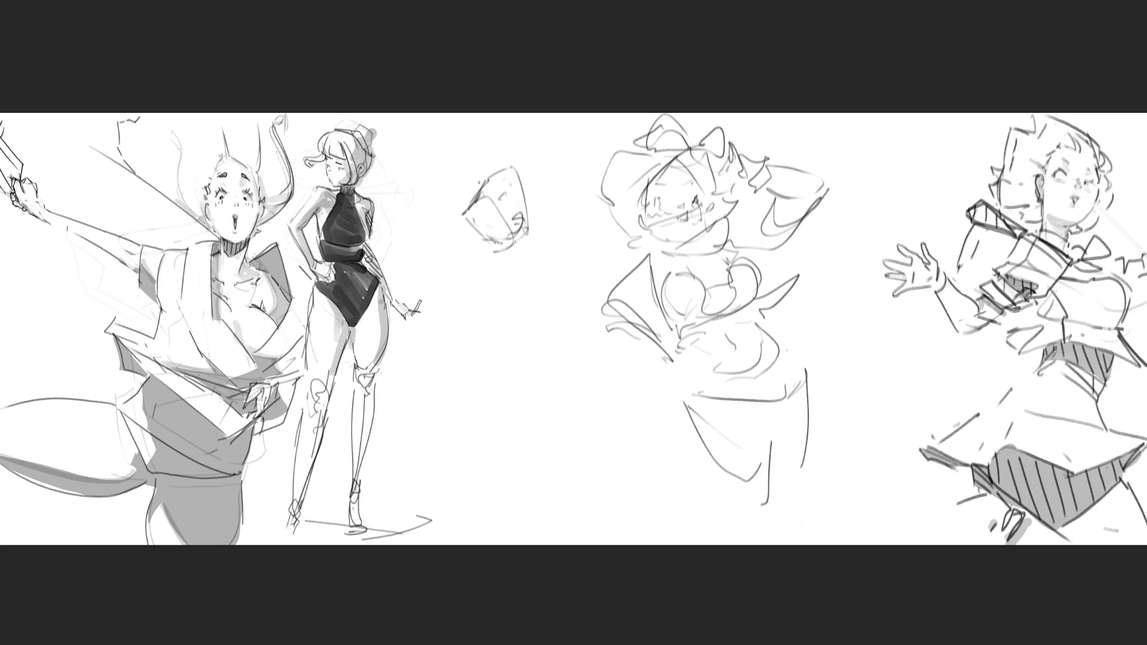
mouse_move(479, 182)
mouse_down()
mouse_move(507, 179)
mouse_move(530, 209)
mouse_move(530, 234)
mouse_move(545, 228)
mouse_up()
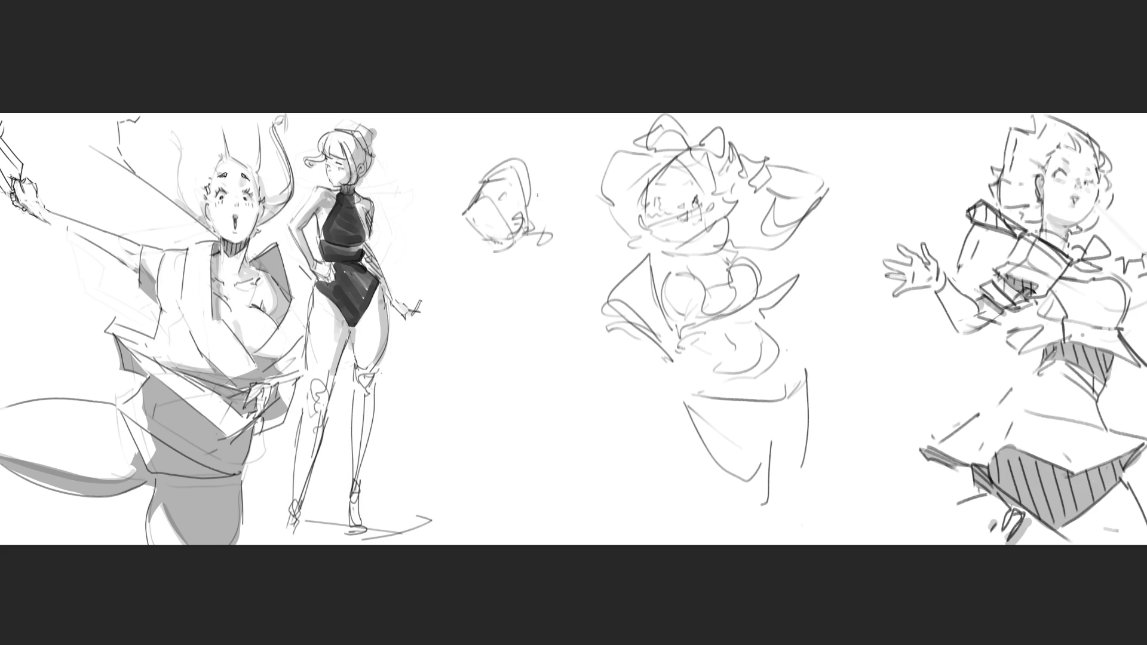
mouse_move(528, 165)
mouse_down()
mouse_move(550, 228)
mouse_move(508, 256)
mouse_move(566, 249)
mouse_move(527, 250)
mouse_move(488, 285)
mouse_up()
mouse_move(525, 244)
mouse_down()
mouse_move(495, 286)
mouse_move(529, 270)
mouse_move(472, 270)
mouse_move(544, 281)
mouse_move(554, 332)
mouse_up()
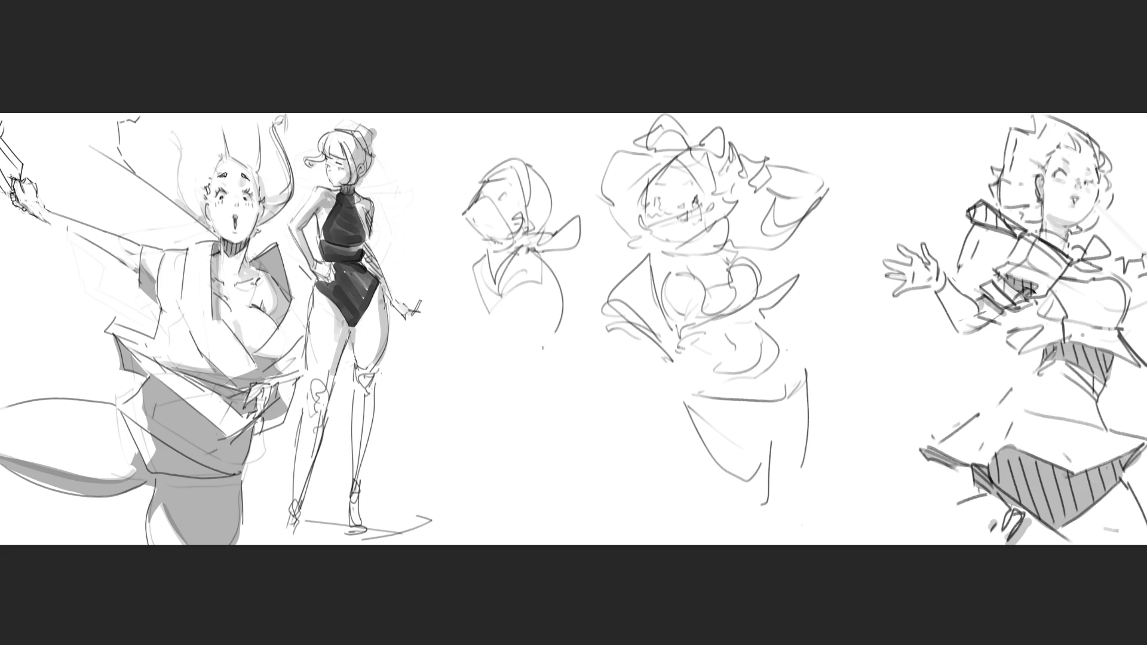
Step: Rough in the hooded figure's long legs down to the foot with a curve beside them
drag(478, 282, 511, 399)
drag(503, 292, 542, 439)
drag(541, 288, 544, 441)
mouse_move(506, 382)
mouse_down()
mouse_move(545, 418)
mouse_move(535, 426)
mouse_up()
mouse_move(546, 276)
mouse_down()
mouse_move(567, 383)
mouse_move(625, 365)
mouse_move(544, 430)
mouse_move(556, 435)
mouse_up()
Step: Add wavy curves beside and under the hooded figure, a lower-left loop and a wing shape
mouse_move(496, 387)
mouse_down()
mouse_move(470, 462)
mouse_move(652, 451)
mouse_up()
mouse_move(633, 402)
mouse_down()
mouse_move(670, 459)
mouse_move(630, 493)
mouse_move(687, 523)
mouse_up()
drag(469, 451, 496, 526)
mouse_move(481, 487)
mouse_down()
mouse_move(499, 525)
mouse_move(510, 525)
mouse_move(496, 523)
mouse_up()
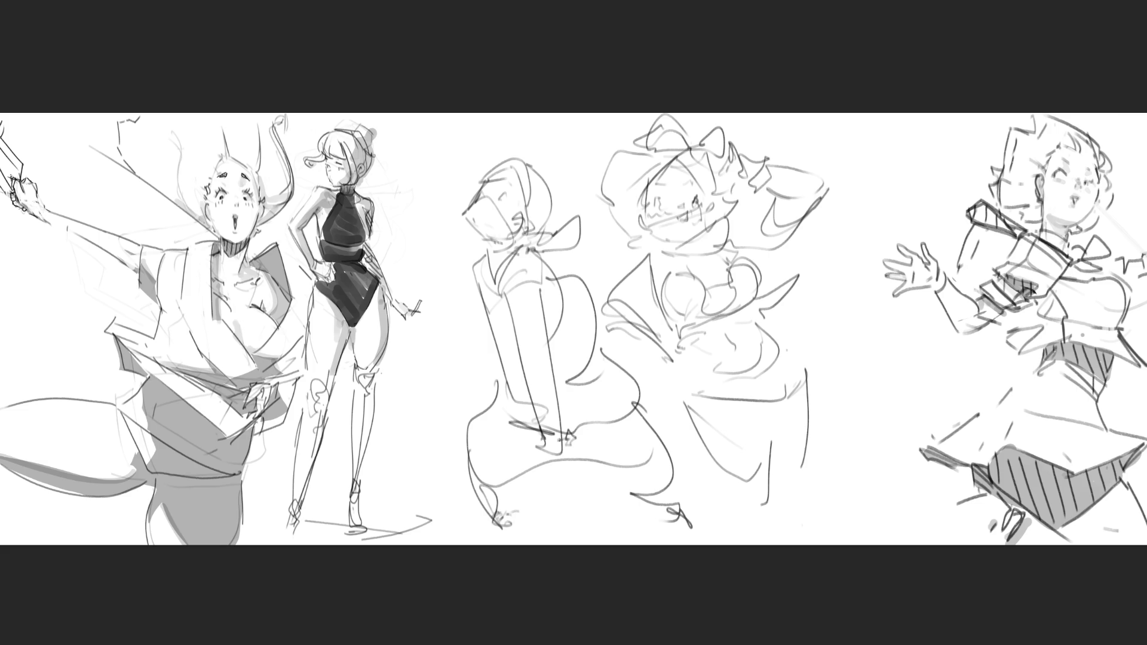
mouse_move(560, 441)
mouse_down()
mouse_move(436, 474)
mouse_move(461, 490)
mouse_move(541, 444)
mouse_move(483, 402)
mouse_move(408, 404)
mouse_move(475, 400)
mouse_move(530, 436)
mouse_move(541, 536)
mouse_move(536, 445)
mouse_move(607, 537)
mouse_move(649, 385)
mouse_move(584, 441)
mouse_up()
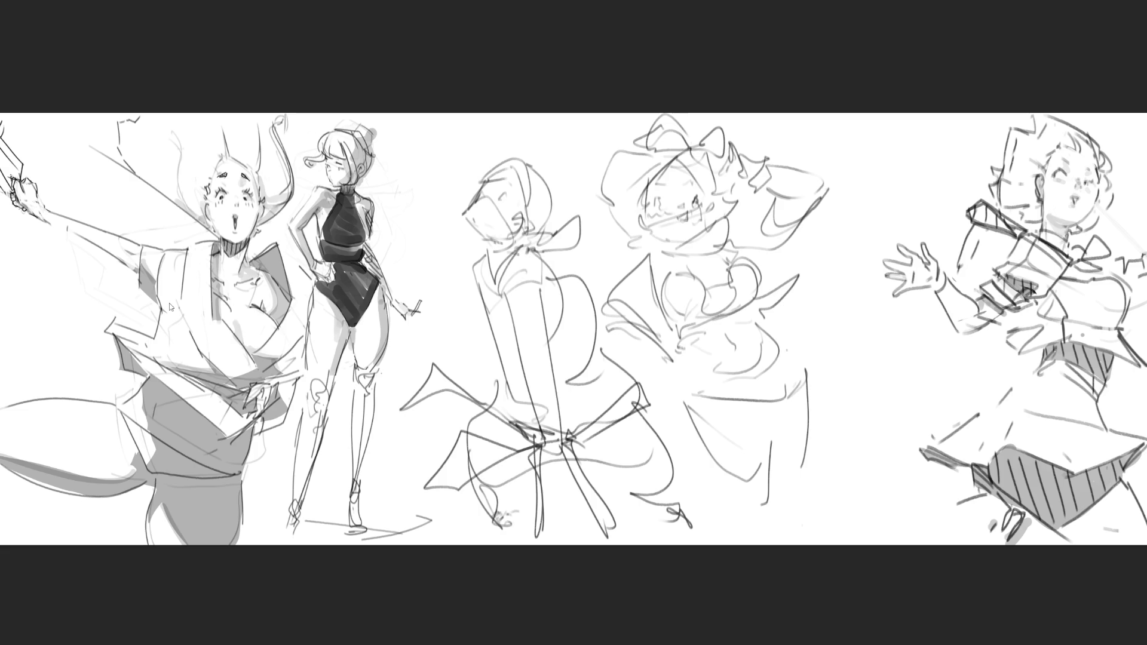
Step: Flip the middle pair horizontally, skew its top left and shrink it, then fade both figures
key(h)
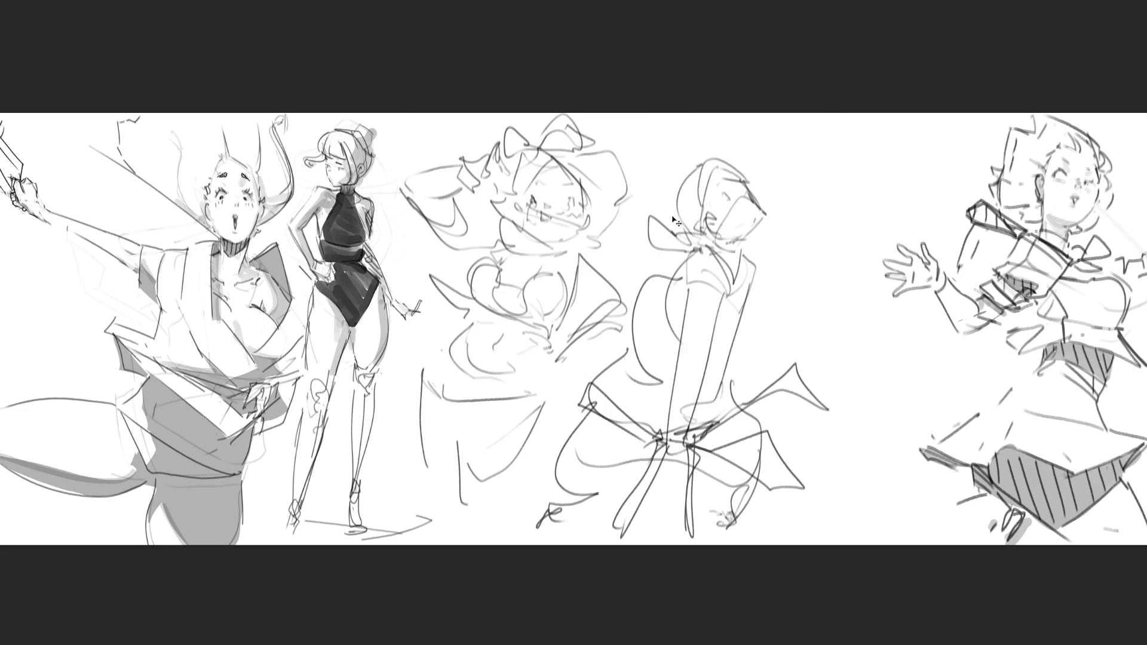
key(ctrl+t)
drag(607, 111, 551, 112)
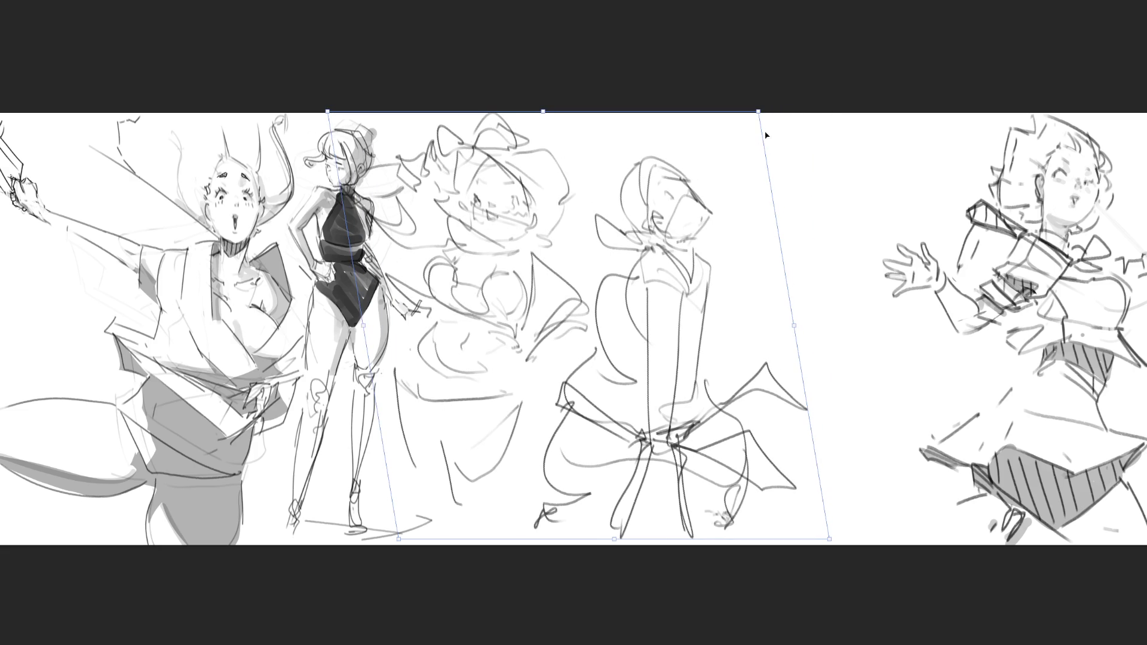
mouse_move(770, 113)
mouse_down()
mouse_move(738, 144)
mouse_move(691, 237)
mouse_move(817, 209)
mouse_up()
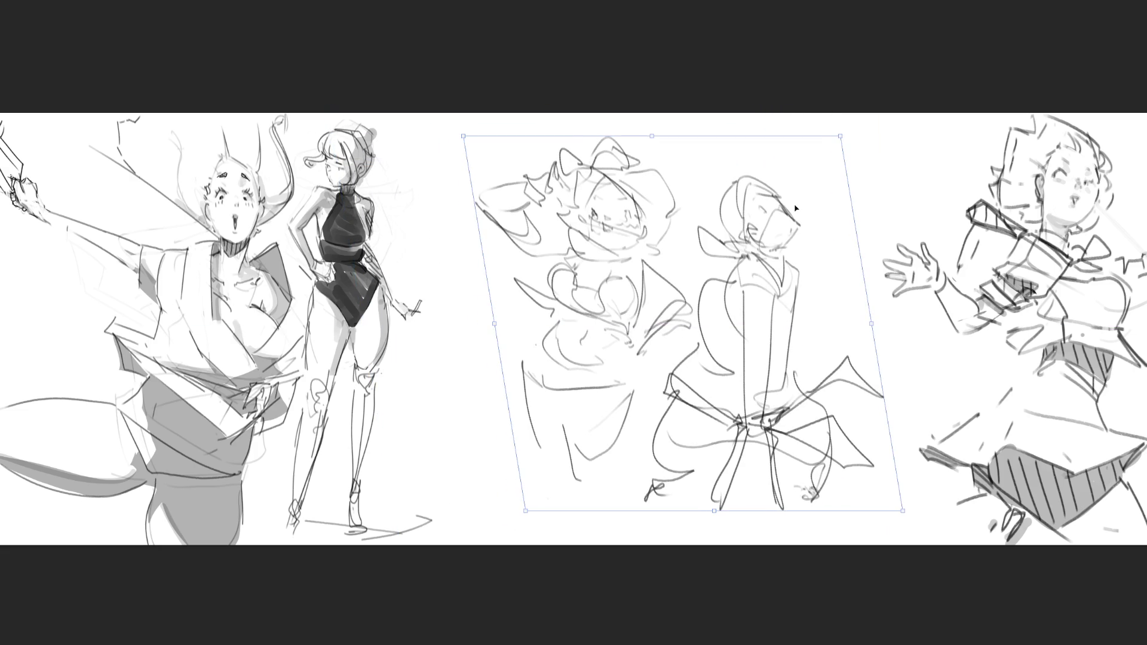
key(Return)
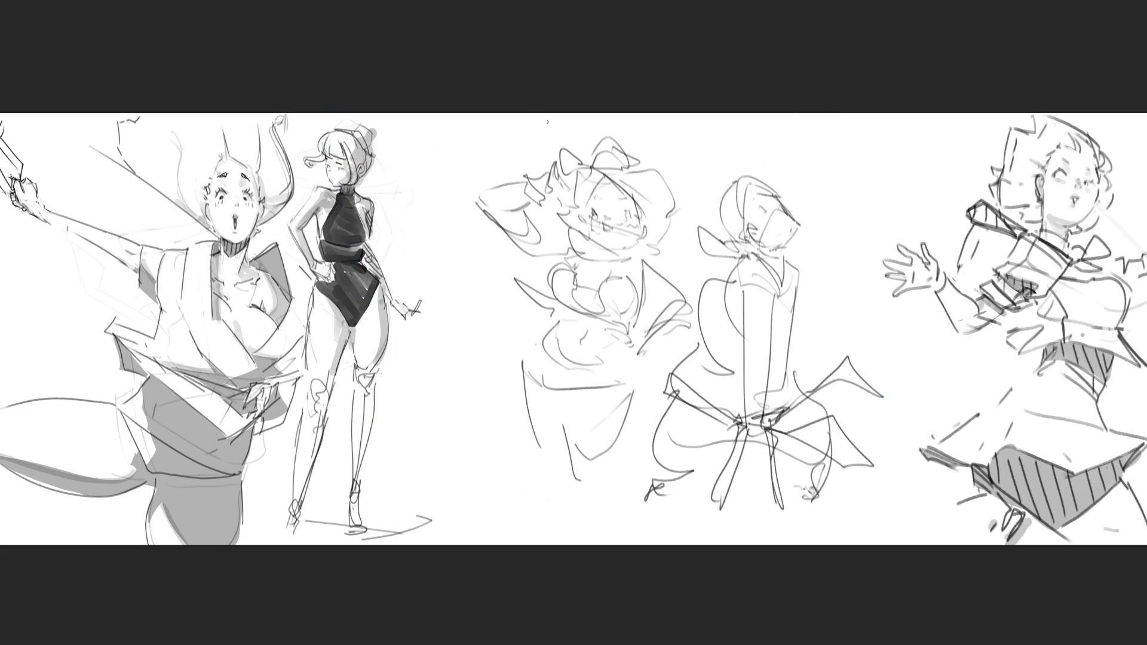
mouse_move(548, 119)
mouse_down()
mouse_move(499, 247)
mouse_move(562, 347)
mouse_move(606, 473)
mouse_move(633, 269)
mouse_up()
mouse_move(872, 460)
mouse_down()
mouse_move(815, 231)
mouse_move(742, 191)
mouse_move(759, 209)
mouse_up()
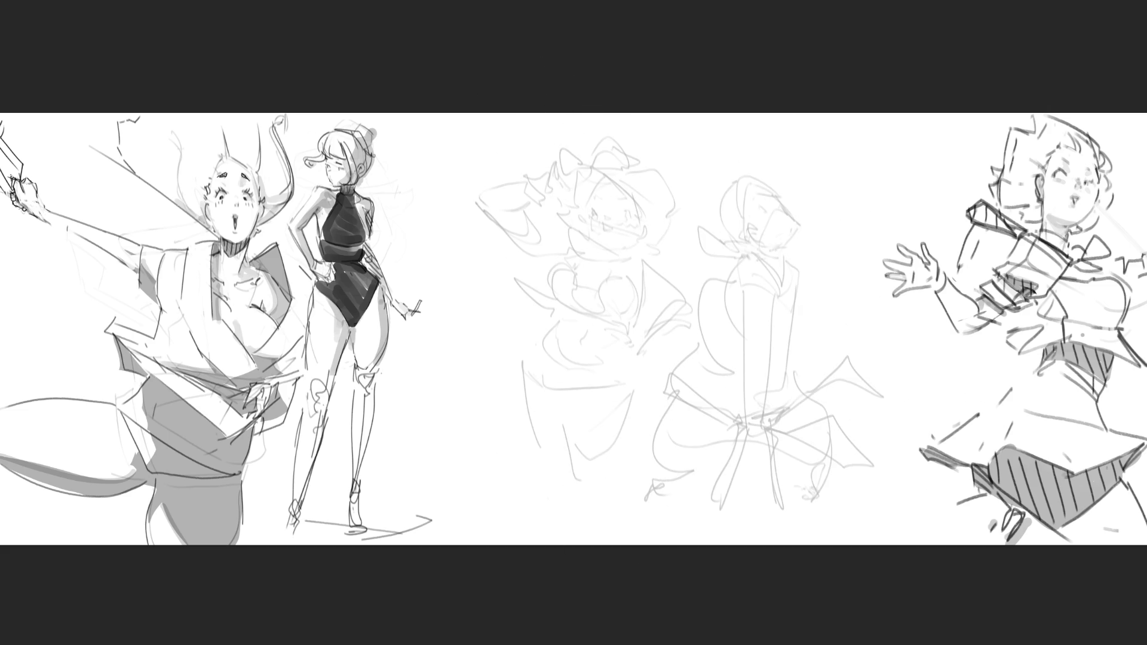
Step: Ink the girl's winking eye, mouth, nose, cheek, jaw and right head contour
drag(618, 215, 627, 211)
drag(606, 227, 603, 227)
drag(632, 196, 642, 237)
drag(573, 226, 554, 220)
mouse_move(560, 204)
mouse_down()
mouse_move(557, 214)
mouse_move(588, 168)
mouse_move(635, 216)
mouse_up()
drag(626, 191, 623, 184)
mouse_move(634, 184)
mouse_down()
mouse_move(655, 222)
mouse_move(648, 254)
mouse_up()
drag(589, 228, 599, 246)
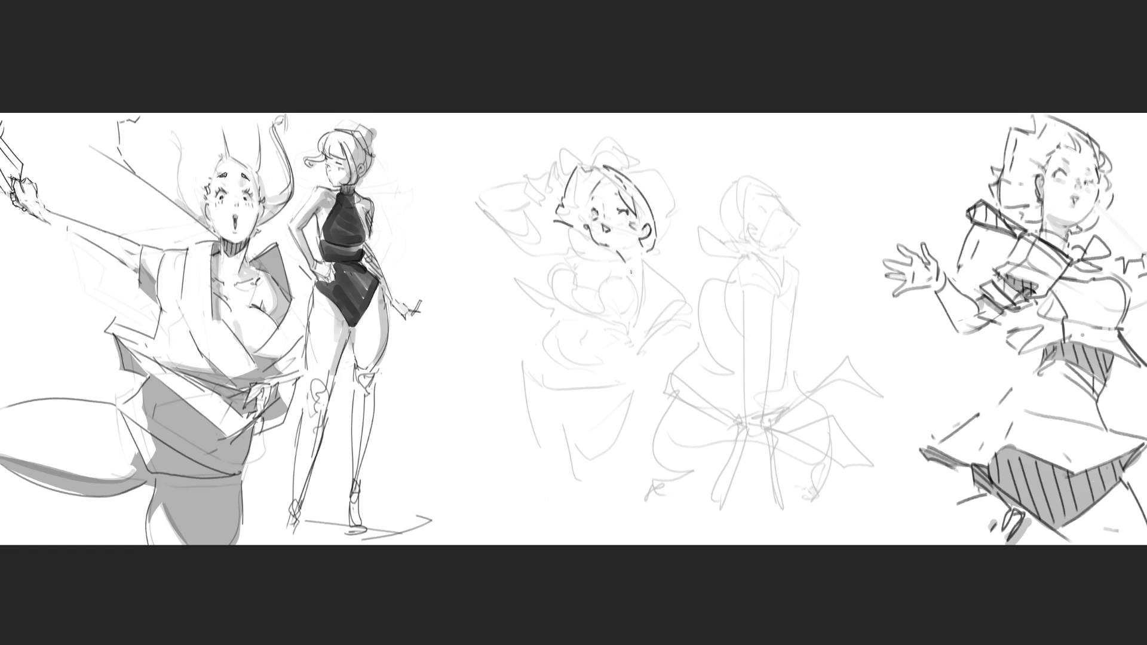
mouse_move(571, 216)
mouse_down()
mouse_move(566, 239)
mouse_move(616, 253)
mouse_move(592, 257)
mouse_move(631, 265)
mouse_move(640, 254)
mouse_up()
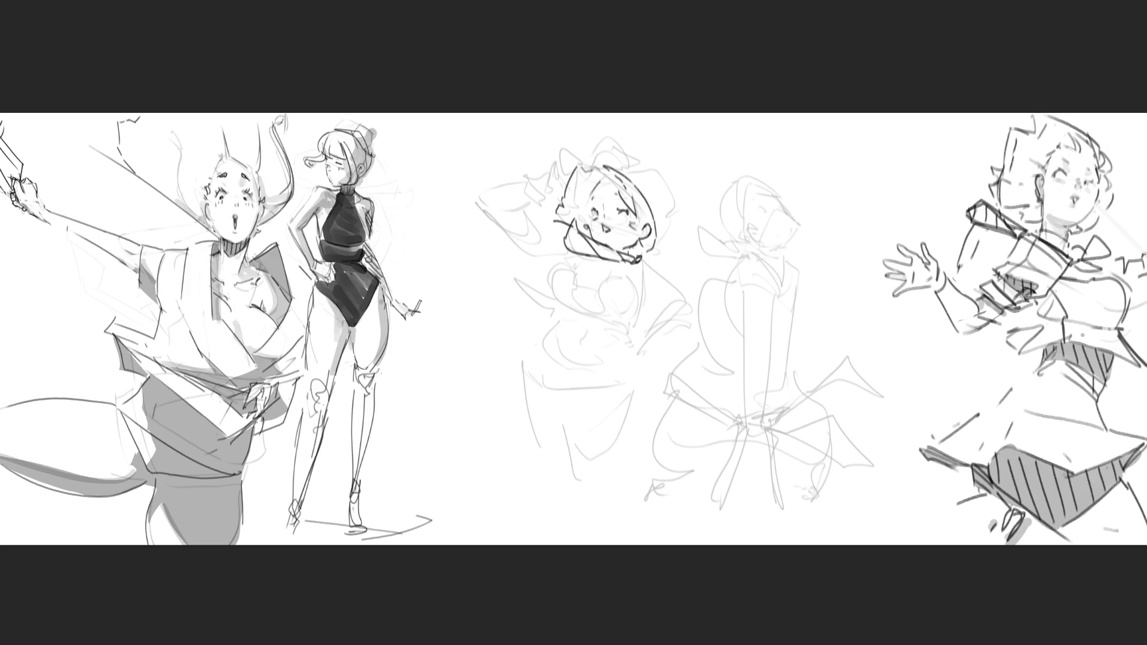
Step: Draw the pointed hat on both sides, a chin stroke and the collar edge
mouse_move(625, 164)
mouse_down()
mouse_move(633, 153)
mouse_move(660, 201)
mouse_up()
mouse_move(575, 169)
mouse_down()
mouse_move(562, 179)
mouse_move(618, 141)
mouse_move(657, 216)
mouse_up()
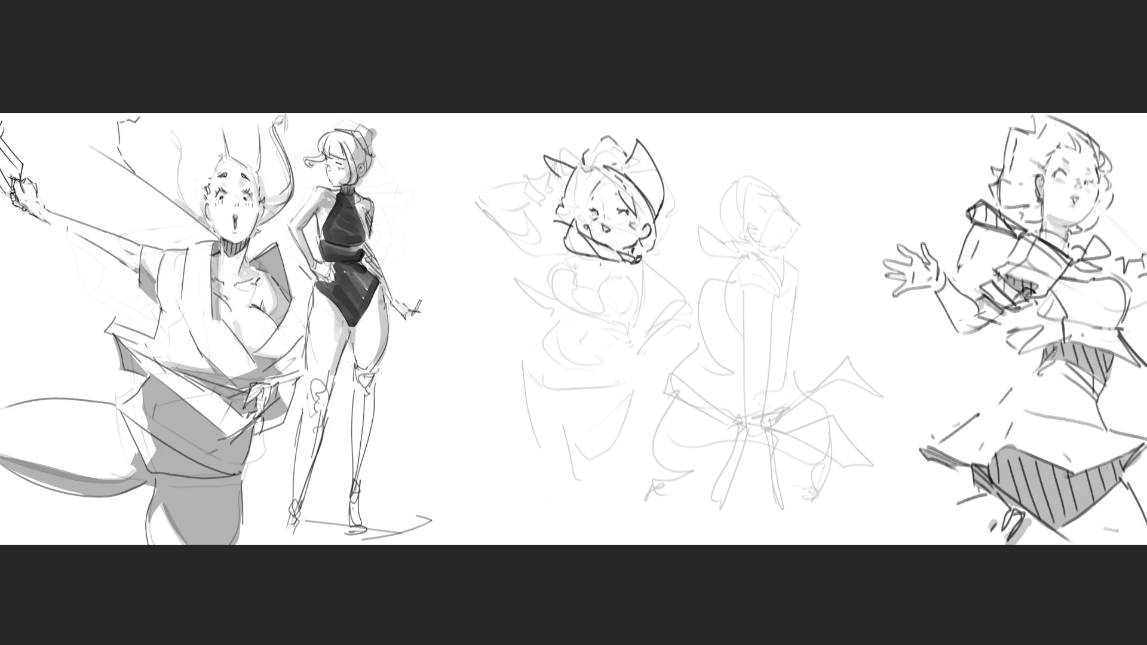
mouse_move(606, 267)
mouse_down()
mouse_move(662, 272)
mouse_move(640, 288)
mouse_move(677, 317)
mouse_up()
mouse_move(661, 270)
mouse_down()
mouse_move(690, 311)
mouse_move(648, 352)
mouse_move(669, 356)
mouse_move(646, 353)
mouse_move(648, 374)
mouse_move(637, 378)
mouse_move(655, 380)
mouse_move(693, 323)
mouse_up()
Step: Ink the forearm, the hip hand's fingers, wrist and fist, then chest and neck lines
drag(691, 311, 693, 323)
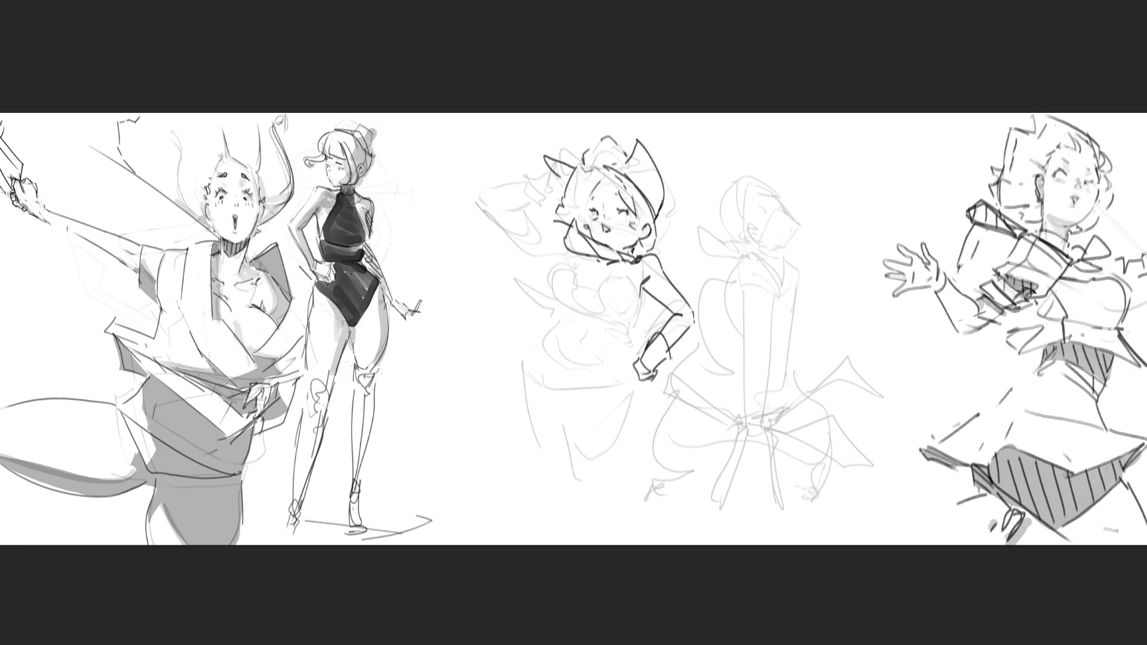
mouse_move(634, 365)
mouse_down()
mouse_move(625, 377)
mouse_move(648, 394)
mouse_move(637, 405)
mouse_move(616, 385)
mouse_move(646, 399)
mouse_up()
mouse_move(641, 392)
mouse_down()
mouse_move(643, 442)
mouse_move(654, 444)
mouse_up()
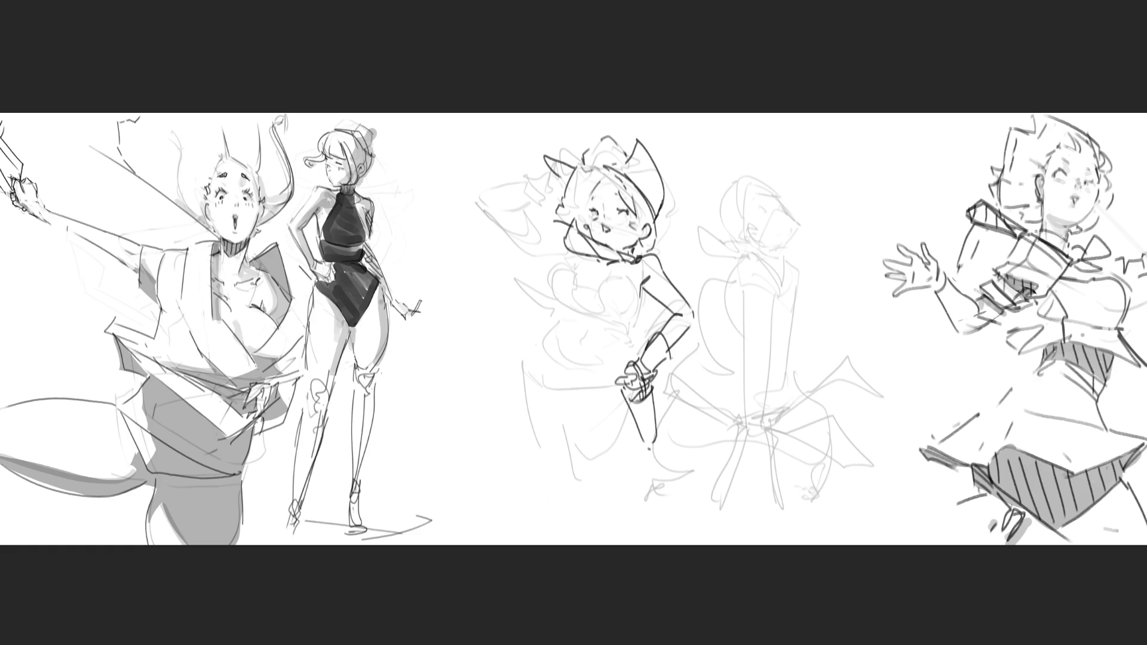
mouse_move(651, 388)
mouse_down()
mouse_move(675, 387)
mouse_move(656, 393)
mouse_up()
mouse_move(552, 275)
mouse_down()
mouse_move(636, 285)
mouse_move(633, 327)
mouse_move(560, 321)
mouse_move(579, 311)
mouse_move(557, 308)
mouse_up()
drag(598, 277, 620, 272)
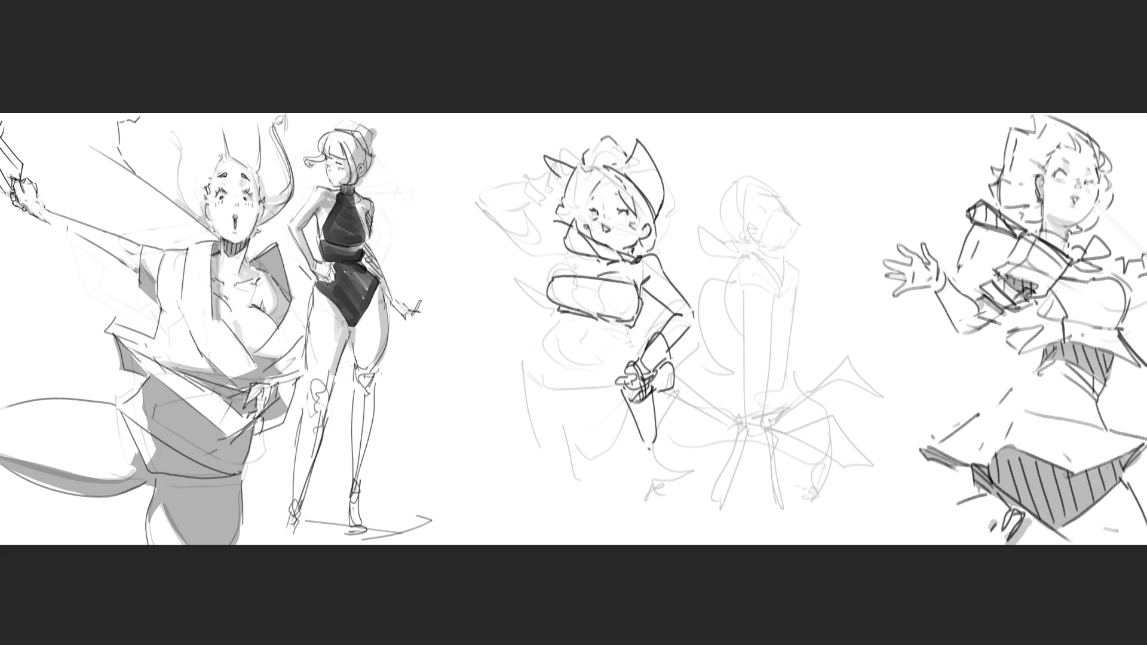
Step: Undo the stray neck stroke, then ink the upper chest, shoulder line, raised arm and hand
key(ctrl+z)
drag(554, 280, 579, 265)
drag(546, 236, 568, 261)
mouse_move(524, 203)
mouse_down()
mouse_move(550, 216)
mouse_move(558, 249)
mouse_up()
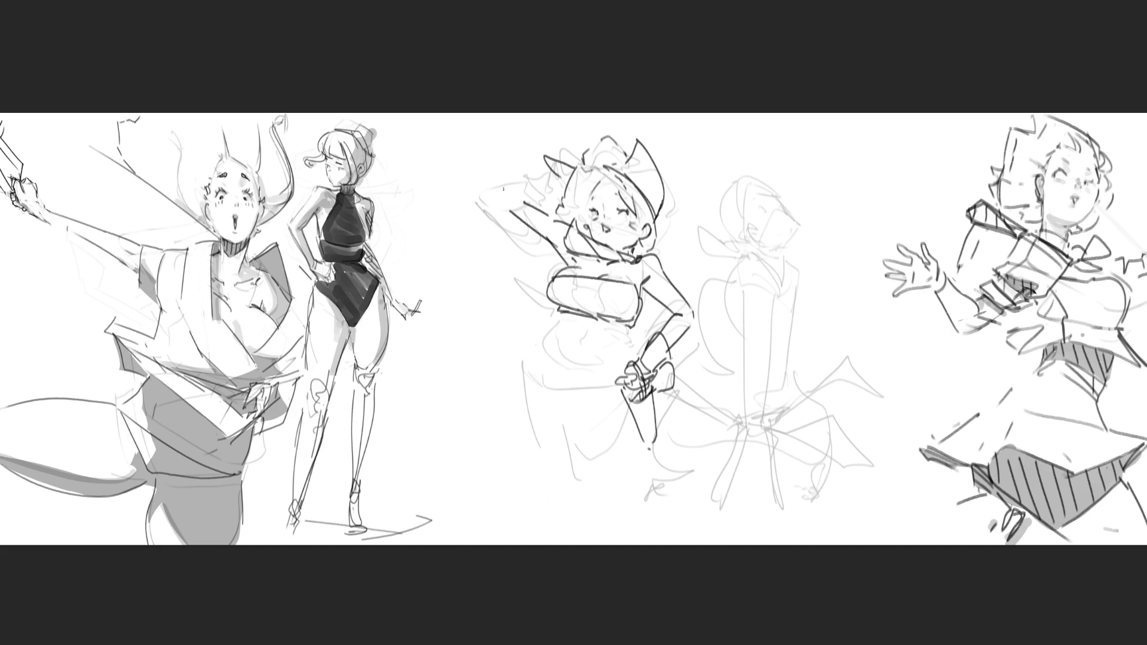
mouse_move(503, 189)
mouse_down()
mouse_move(500, 206)
mouse_move(538, 195)
mouse_move(538, 174)
mouse_move(533, 188)
mouse_up()
mouse_move(530, 187)
mouse_down()
mouse_move(550, 196)
mouse_move(551, 170)
mouse_move(559, 190)
mouse_up()
drag(549, 171, 555, 182)
Step: Ink the zipper line and ticks, the top's left edges, the waist and the segmented belt
drag(635, 261, 636, 307)
drag(642, 253, 646, 308)
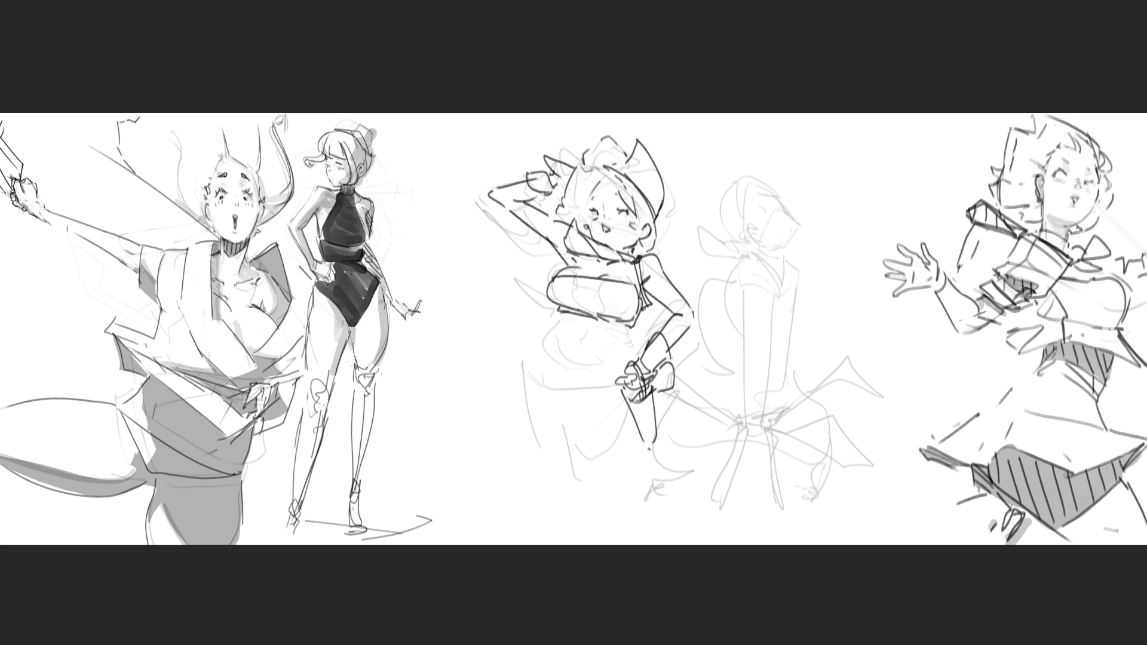
drag(573, 253, 515, 265)
drag(528, 260, 501, 272)
mouse_move(571, 254)
mouse_down()
mouse_move(523, 276)
mouse_move(546, 278)
mouse_move(538, 284)
mouse_move(542, 267)
mouse_up()
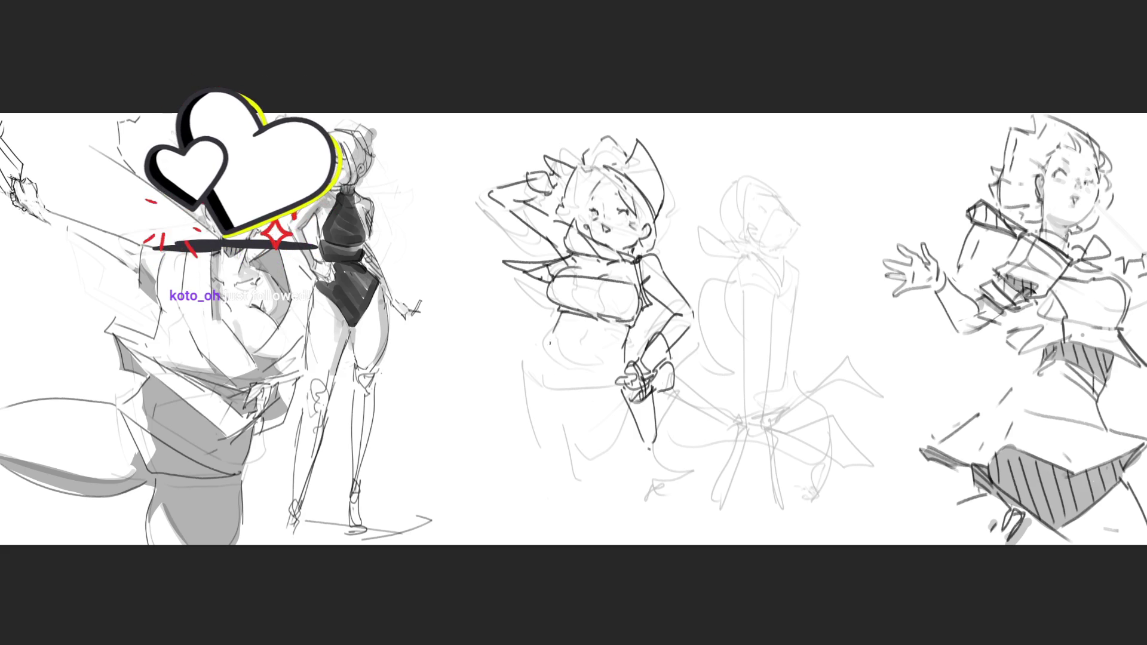
mouse_move(553, 331)
mouse_down()
mouse_move(528, 376)
mouse_move(627, 365)
mouse_up()
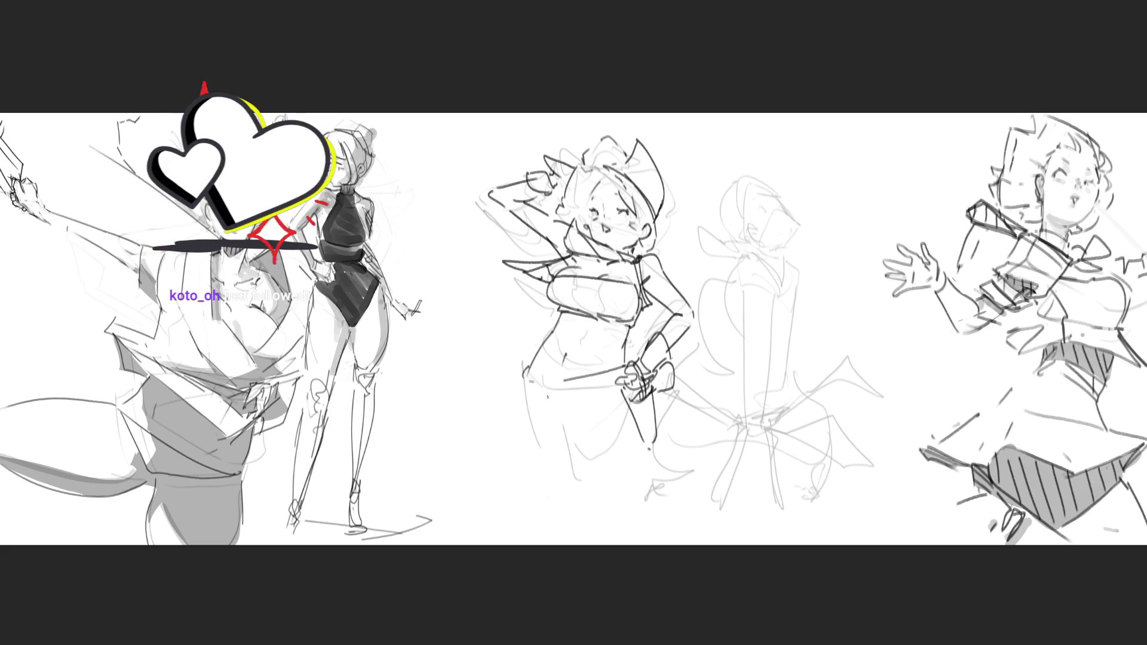
mouse_move(522, 376)
mouse_down()
mouse_move(518, 404)
mouse_move(541, 411)
mouse_move(614, 400)
mouse_up()
drag(640, 353, 619, 373)
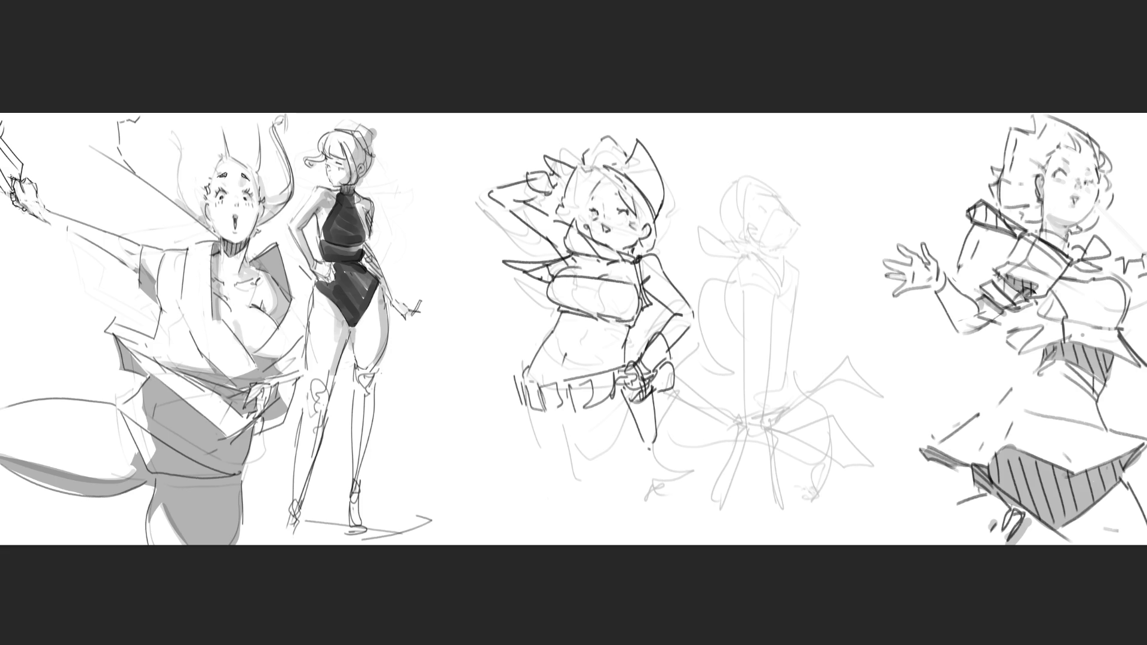
Step: Ink the hip line, both legs down to the knees, and the feet
mouse_move(519, 402)
mouse_down()
mouse_move(562, 431)
mouse_move(622, 398)
mouse_up()
drag(643, 432, 619, 524)
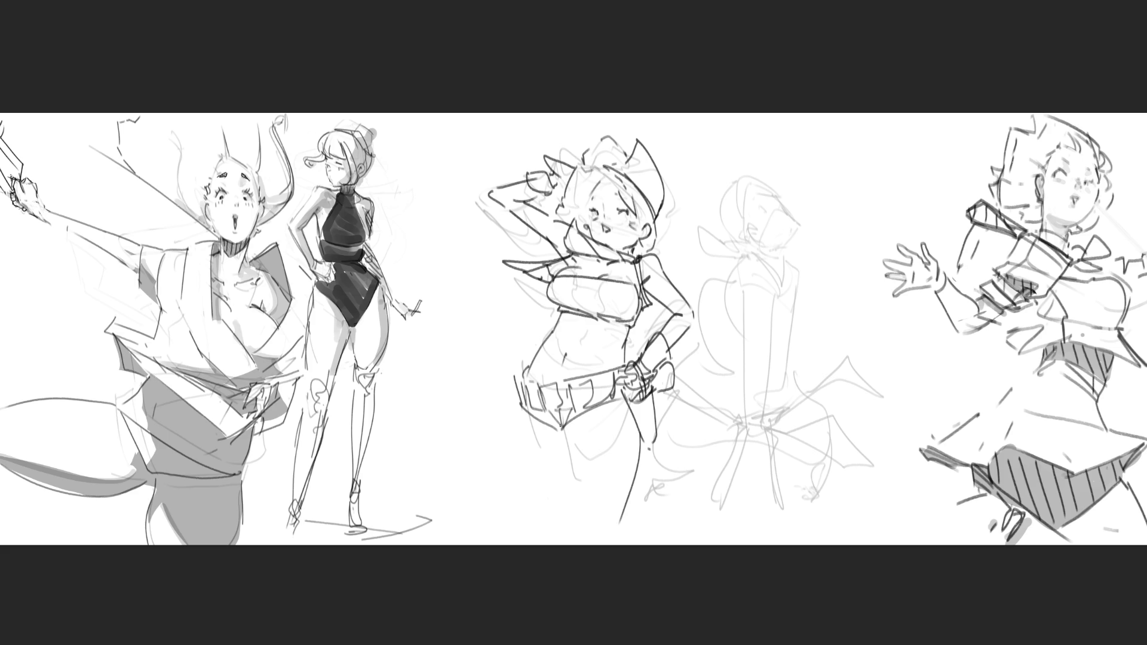
mouse_move(559, 424)
mouse_down()
mouse_move(597, 531)
mouse_move(622, 524)
mouse_move(615, 530)
mouse_up()
drag(618, 538, 625, 516)
mouse_move(520, 413)
mouse_down()
mouse_move(525, 461)
mouse_move(574, 530)
mouse_up()
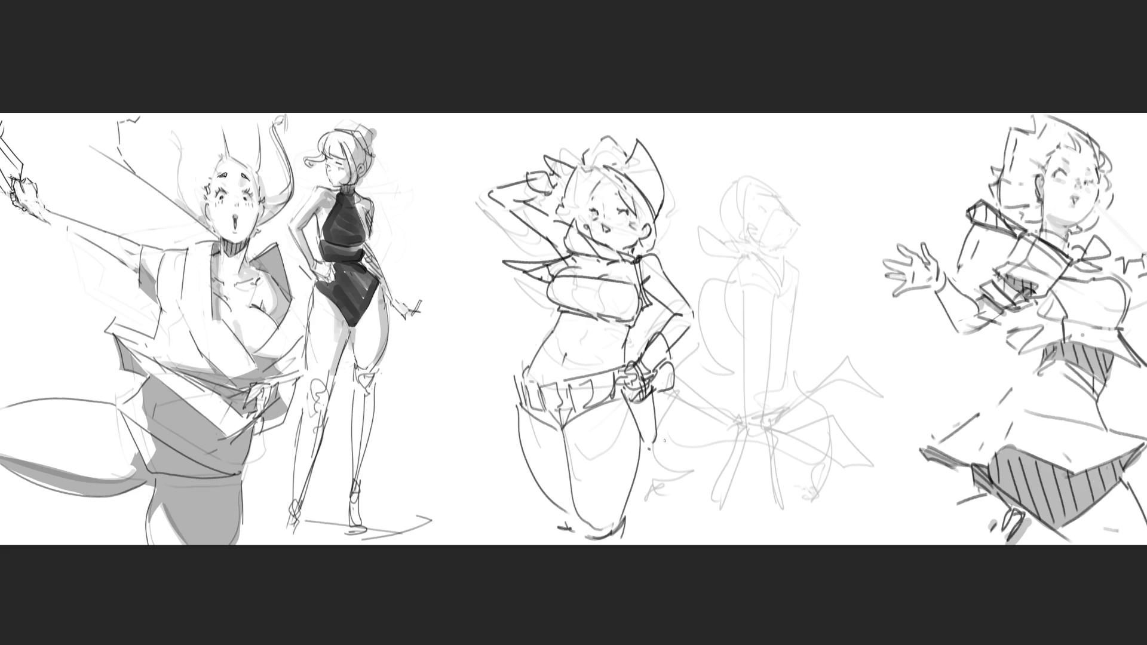
mouse_move(631, 509)
mouse_down()
mouse_move(621, 544)
mouse_move(644, 545)
mouse_move(658, 521)
mouse_up()
Step: Draw a hanging strap left of the hip, then redraw it as a V-shaped stroke
mouse_move(494, 384)
mouse_down()
mouse_move(513, 393)
mouse_move(507, 457)
mouse_up()
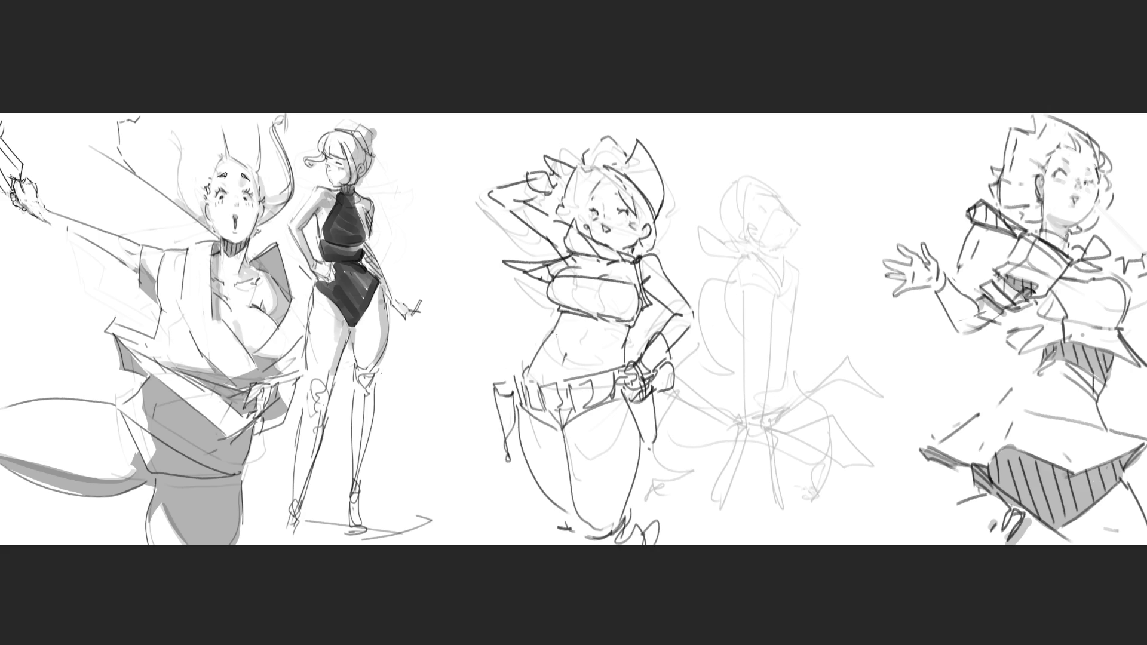
key(ctrl+z)
mouse_move(496, 385)
mouse_down()
mouse_move(479, 443)
mouse_move(514, 394)
mouse_move(476, 445)
mouse_move(513, 395)
mouse_move(492, 363)
mouse_move(539, 339)
mouse_up()
Step: Undo the V stroke by the hip and begin tracing the visor figure's face, eye mark and visor edges
key(ctrl+z)
key(ctrl+z)
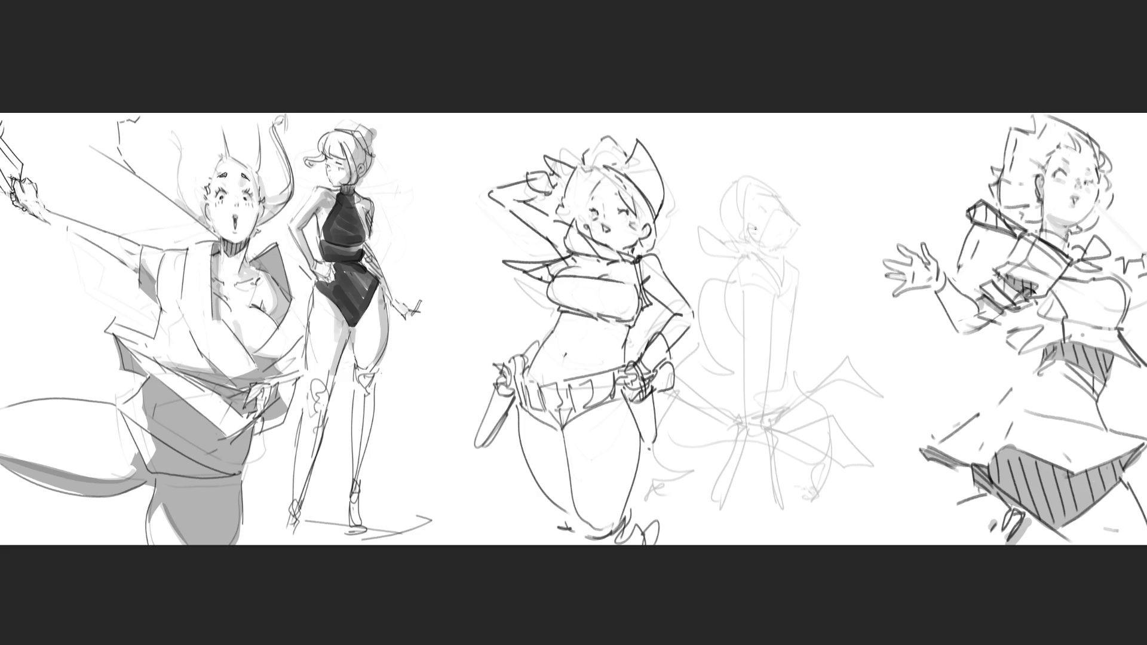
mouse_move(750, 212)
mouse_down()
mouse_move(766, 229)
mouse_move(792, 201)
mouse_move(804, 233)
mouse_move(813, 224)
mouse_move(801, 213)
mouse_move(806, 230)
mouse_move(770, 265)
mouse_up()
key(ctrl+z)
key(ctrl+z)
drag(770, 202, 765, 210)
mouse_move(752, 195)
mouse_down()
mouse_move(749, 220)
mouse_move(781, 184)
mouse_move(740, 195)
mouse_move(750, 190)
mouse_move(736, 245)
mouse_up()
key(ctrl+z)
Step: Ink the visor's left edge to the chin, small hooks at its top, a smaller side arc and an eye stroke
mouse_move(754, 195)
mouse_down()
mouse_move(747, 251)
mouse_move(716, 240)
mouse_move(697, 254)
mouse_move(740, 261)
mouse_up()
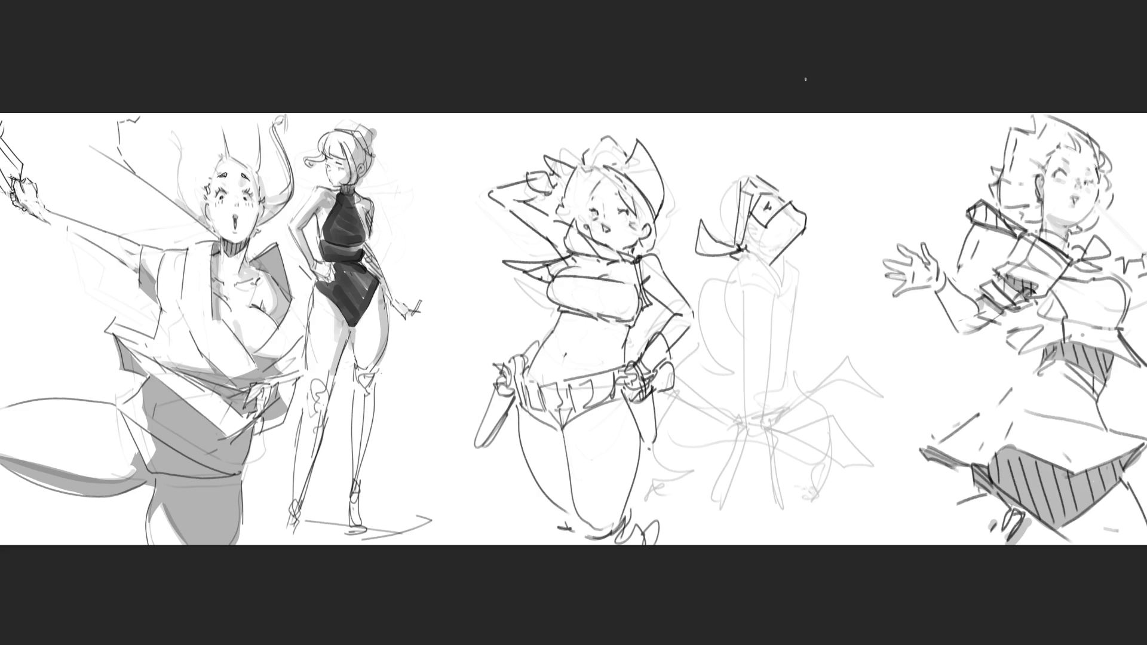
drag(753, 175, 699, 195)
key(ctrl+z)
mouse_move(745, 159)
mouse_down()
mouse_move(770, 160)
mouse_move(739, 177)
mouse_up()
drag(738, 159, 746, 188)
drag(740, 179, 699, 222)
key(ctrl+z)
drag(732, 182, 686, 234)
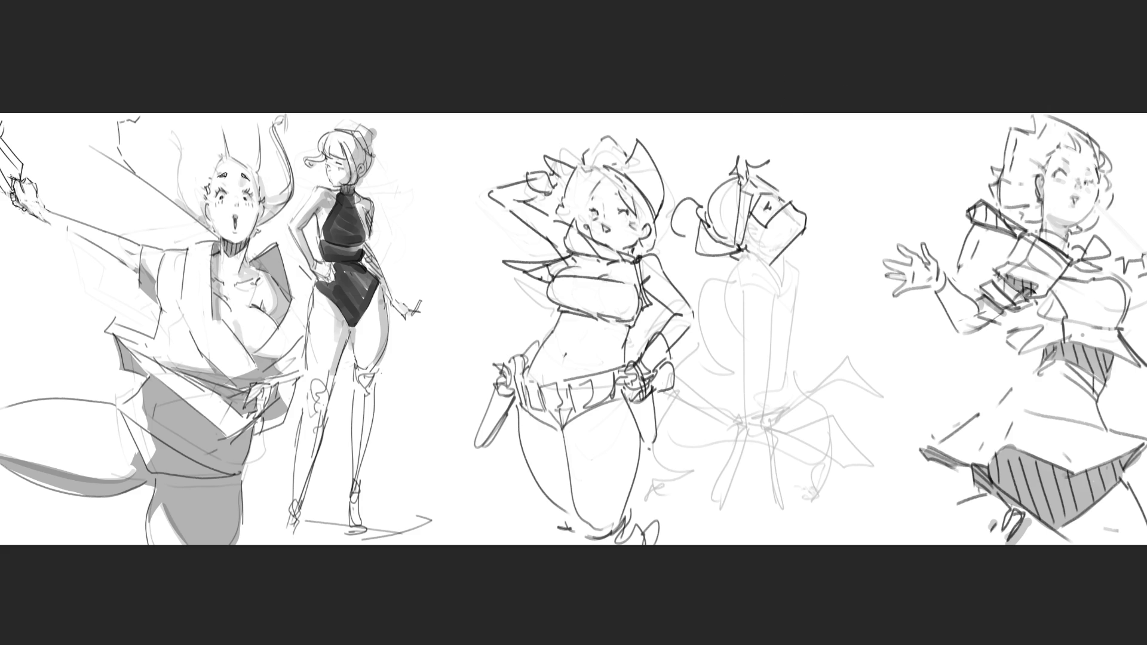
drag(771, 201, 766, 209)
Step: Draw the visor figure's neck and shoulder lines, her shoulder's right edge and strokes beneath
drag(740, 259, 776, 302)
key(ctrl+z)
mouse_move(735, 248)
mouse_down()
mouse_move(738, 278)
mouse_move(776, 295)
mouse_move(776, 308)
mouse_up()
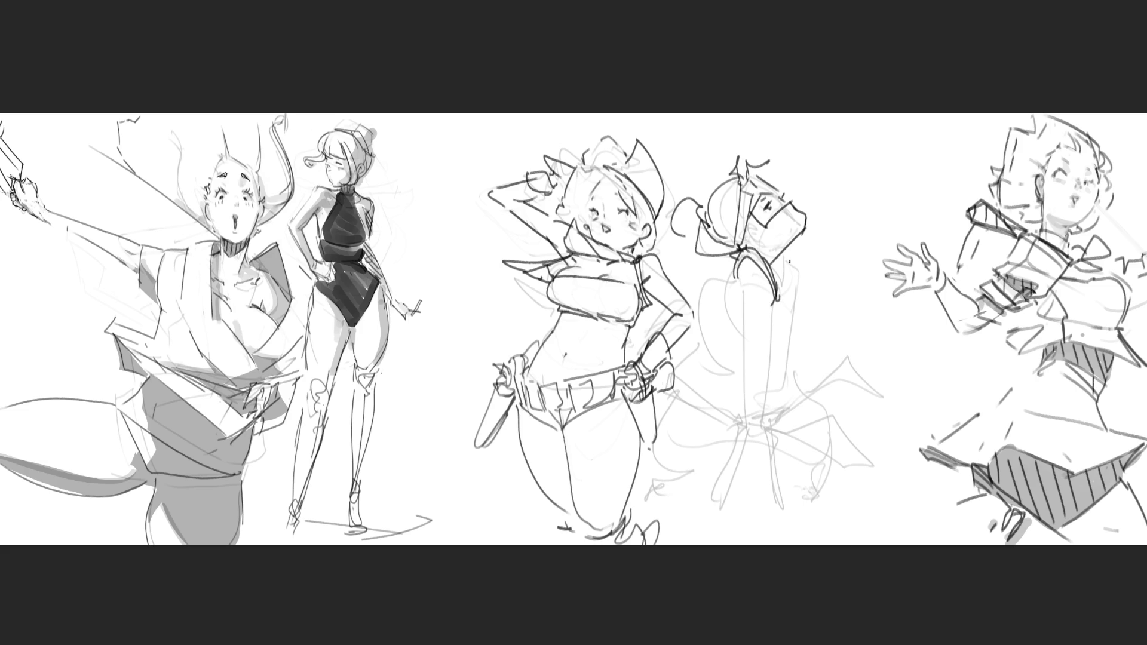
drag(781, 254, 787, 307)
mouse_move(769, 312)
mouse_down()
mouse_move(791, 302)
mouse_move(771, 307)
mouse_move(780, 356)
mouse_up()
Step: Sketch the visor figure's back curve and body contours, then her lower leg and foot
drag(795, 309, 810, 328)
mouse_move(791, 259)
mouse_down()
mouse_move(800, 301)
mouse_move(747, 339)
mouse_up()
mouse_move(777, 290)
mouse_down()
mouse_move(763, 367)
mouse_move(750, 355)
mouse_move(754, 448)
mouse_move(768, 349)
mouse_up()
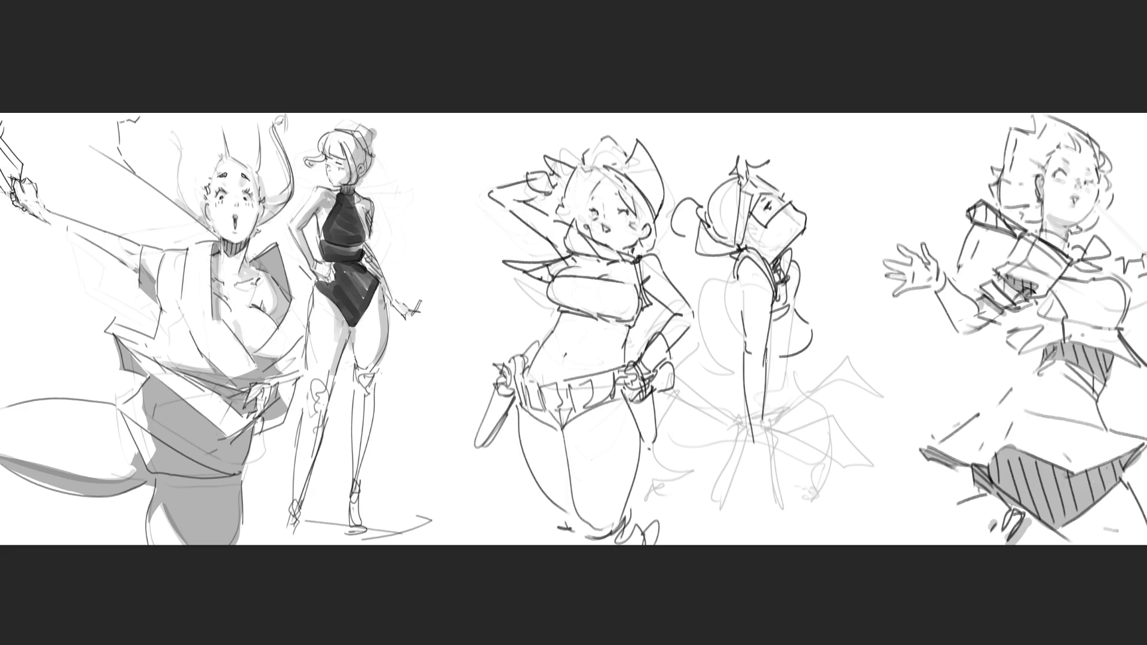
mouse_move(754, 408)
mouse_down()
mouse_move(750, 440)
mouse_move(776, 446)
mouse_move(759, 460)
mouse_move(786, 452)
mouse_move(778, 524)
mouse_up()
drag(790, 441, 795, 512)
mouse_move(784, 449)
mouse_down()
mouse_move(795, 524)
mouse_move(816, 524)
mouse_move(803, 461)
mouse_up()
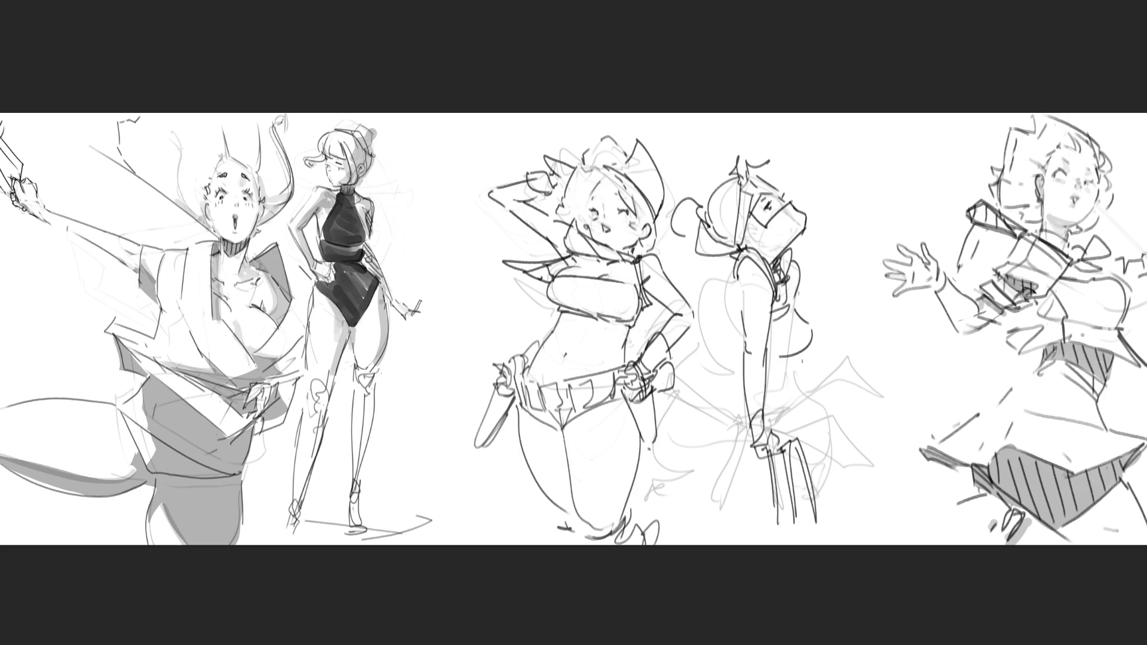
Step: Draw her outstretched arm to the right with fingers on the hand
mouse_move(802, 361)
mouse_down()
mouse_move(848, 313)
mouse_move(904, 325)
mouse_move(904, 274)
mouse_up()
mouse_move(907, 324)
mouse_down()
mouse_move(911, 250)
mouse_move(912, 325)
mouse_move(892, 280)
mouse_up()
mouse_move(888, 303)
mouse_down()
mouse_move(894, 264)
mouse_move(897, 300)
mouse_move(875, 276)
mouse_up()
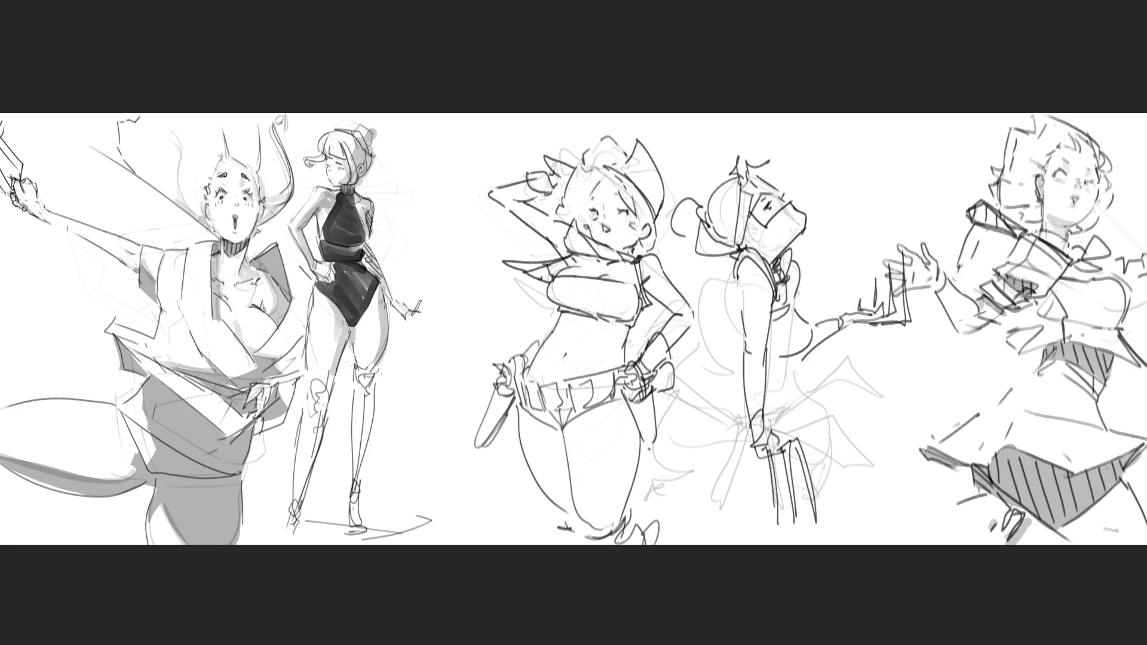
Step: Outline the torso, redraw the back curve, and sketch the arm and side contour
mouse_move(737, 280)
mouse_down()
mouse_move(742, 310)
mouse_move(732, 296)
mouse_move(712, 307)
mouse_move(741, 359)
mouse_up()
key(ctrl+z)
mouse_move(726, 294)
mouse_down()
mouse_move(741, 357)
mouse_move(712, 344)
mouse_up()
mouse_move(711, 344)
mouse_down()
mouse_move(738, 353)
mouse_move(702, 343)
mouse_up()
mouse_move(699, 340)
mouse_down()
mouse_move(717, 375)
mouse_move(772, 379)
mouse_move(747, 385)
mouse_move(776, 374)
mouse_move(742, 427)
mouse_move(746, 443)
mouse_up()
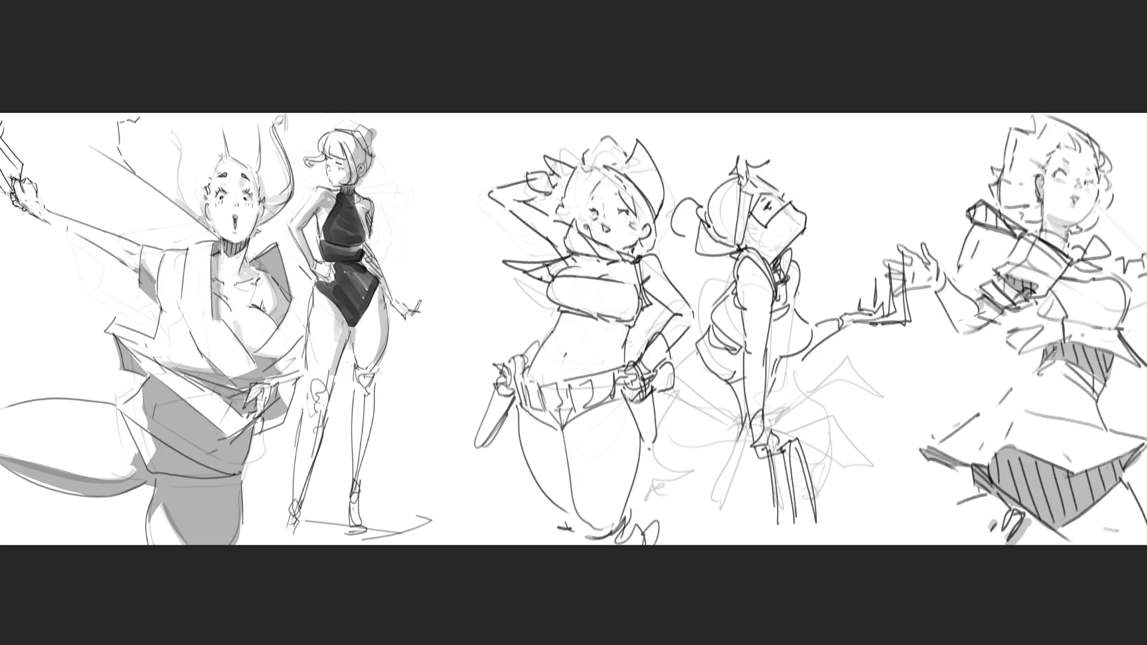
Step: Redraw the seated figure's hip curve and draw her thigh contours
mouse_move(678, 347)
mouse_down()
mouse_move(700, 378)
mouse_move(716, 388)
mouse_move(722, 373)
mouse_move(738, 389)
mouse_move(676, 374)
mouse_move(697, 347)
mouse_up()
key(ctrl+z)
mouse_move(659, 395)
mouse_down()
mouse_move(659, 429)
mouse_move(741, 419)
mouse_move(744, 454)
mouse_up()
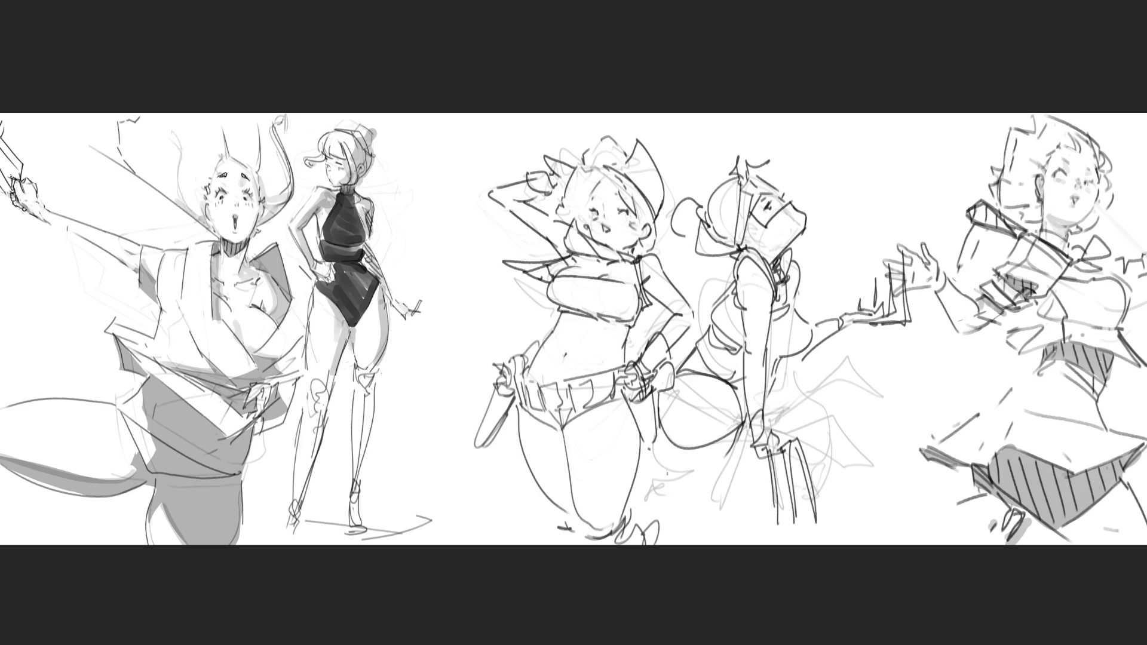
drag(657, 416, 652, 495)
drag(656, 499, 739, 439)
mouse_move(699, 487)
mouse_down()
mouse_move(652, 514)
mouse_move(682, 503)
mouse_up()
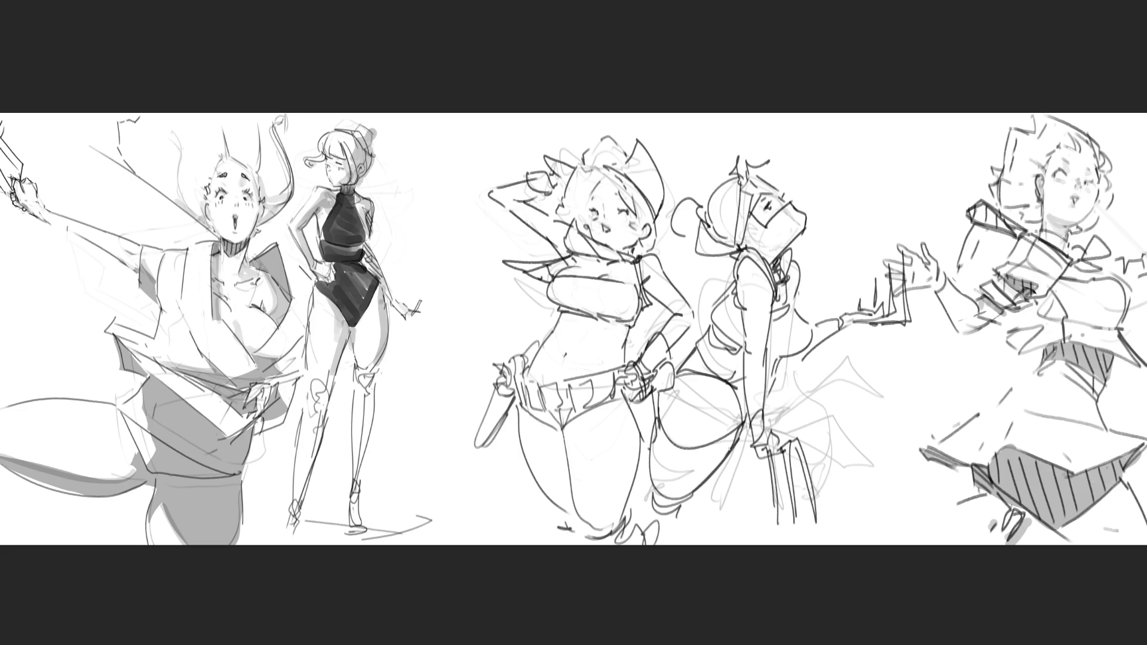
Step: Add the hand at her hip, the lower leg and boot, a long ponytail and eye marks
mouse_move(727, 457)
mouse_down()
mouse_move(816, 389)
mouse_move(813, 398)
mouse_move(874, 399)
mouse_move(806, 459)
mouse_move(877, 451)
mouse_move(852, 475)
mouse_move(867, 523)
mouse_up()
mouse_move(877, 469)
mouse_down()
mouse_move(879, 535)
mouse_move(897, 545)
mouse_up()
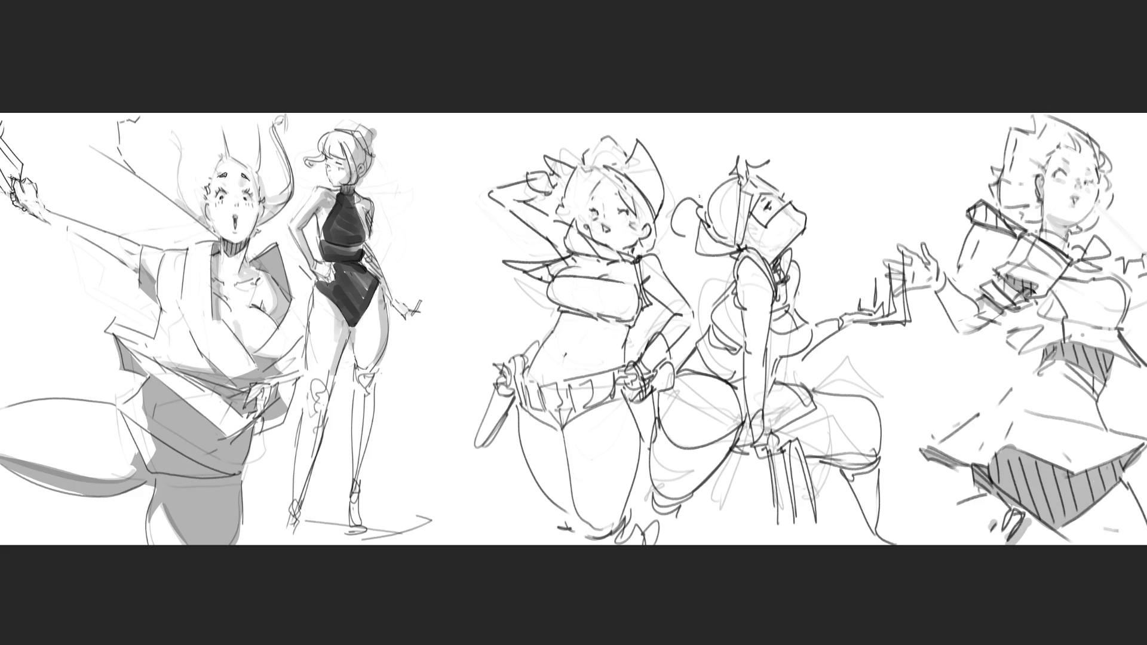
mouse_move(708, 169)
mouse_down()
mouse_move(679, 284)
mouse_move(697, 279)
mouse_up()
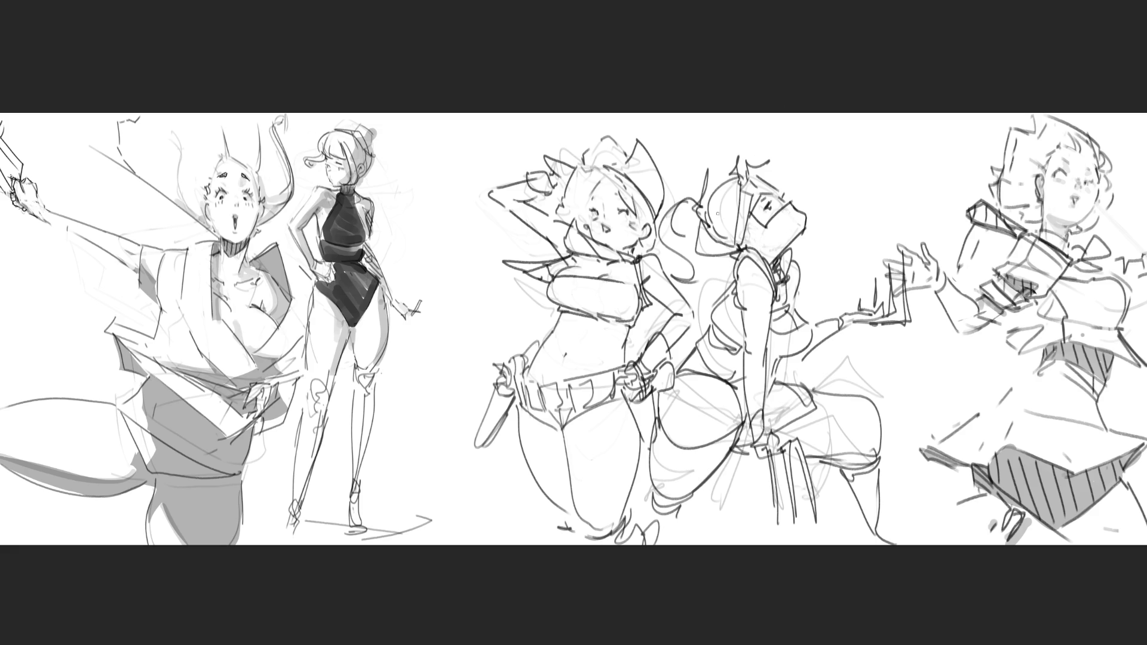
mouse_move(718, 210)
mouse_down()
mouse_move(720, 231)
mouse_move(721, 208)
mouse_up()
Step: Undo the stray eye stroke, add a short hip-contour stroke, and start grey tone on the left girl's hair
key(ctrl+z)
key(ctrl+z)
key(ctrl+z)
key(ctrl+z)
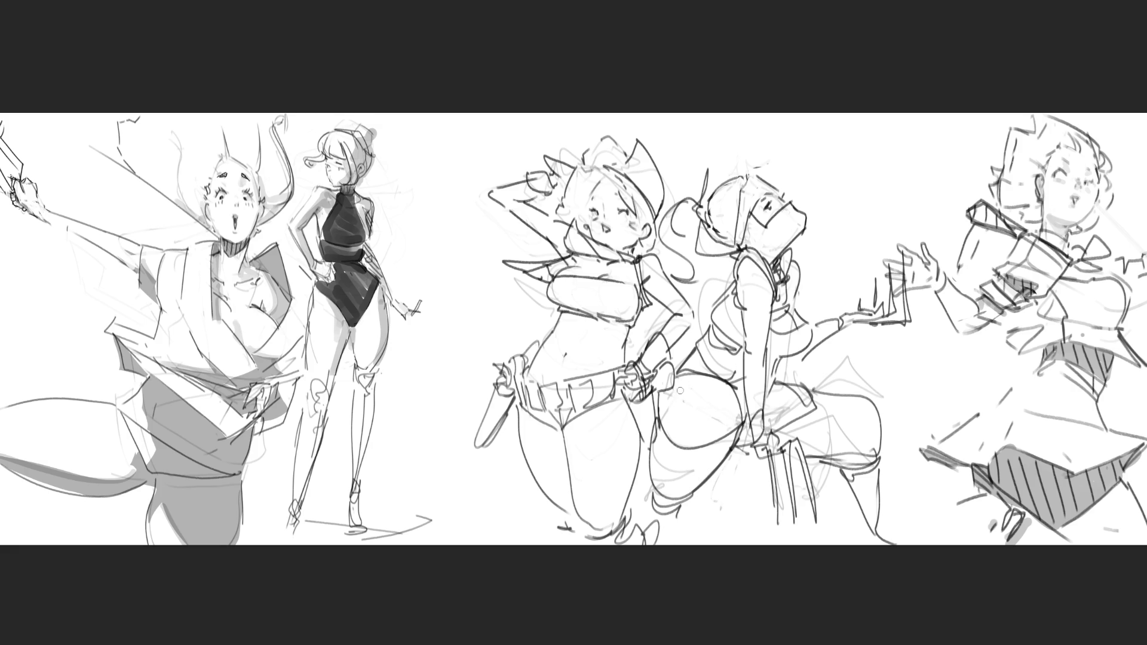
drag(667, 386, 665, 411)
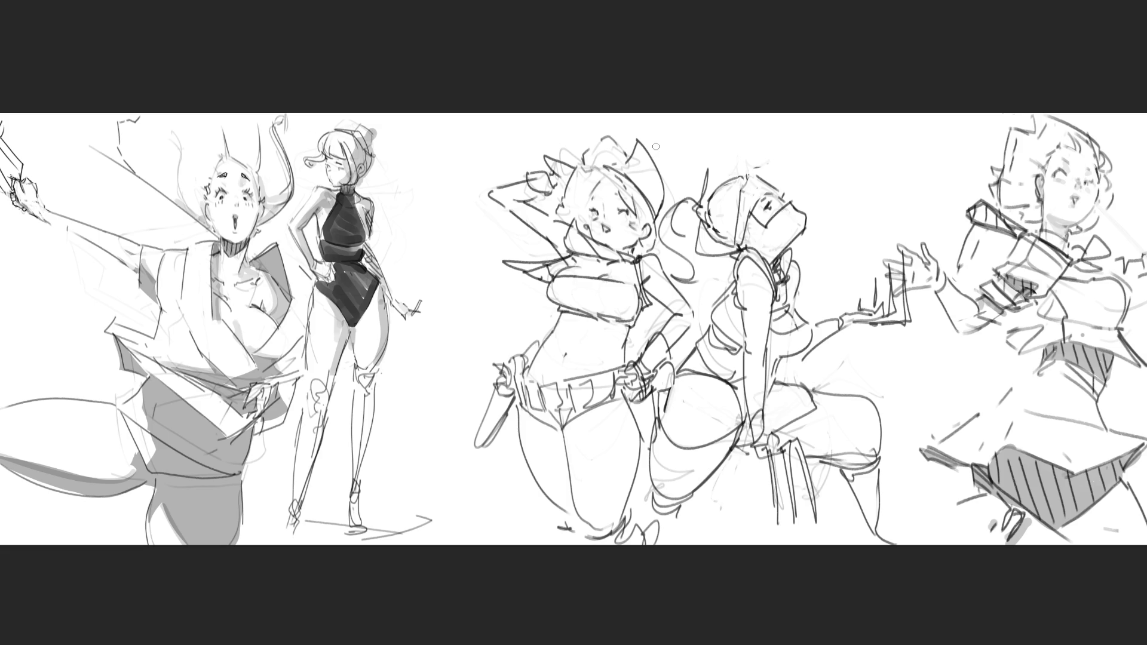
mouse_move(599, 174)
mouse_down()
mouse_move(581, 227)
mouse_move(580, 216)
mouse_move(565, 218)
mouse_move(573, 182)
mouse_move(579, 197)
mouse_move(591, 179)
mouse_move(582, 189)
mouse_move(615, 182)
mouse_move(603, 186)
mouse_move(628, 217)
mouse_move(627, 247)
mouse_move(597, 203)
mouse_up()
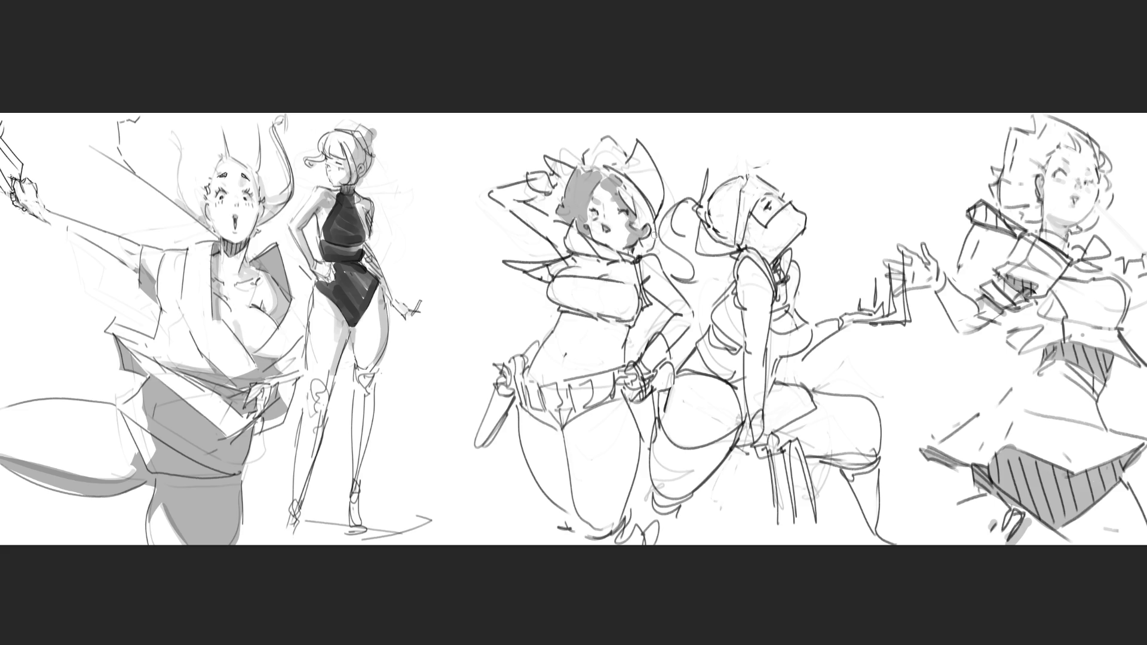
Step: Darken the face, neck and arm lines, and shade the collar, raised arm and fist grey
mouse_move(575, 223)
mouse_down()
mouse_move(585, 248)
mouse_move(528, 282)
mouse_up()
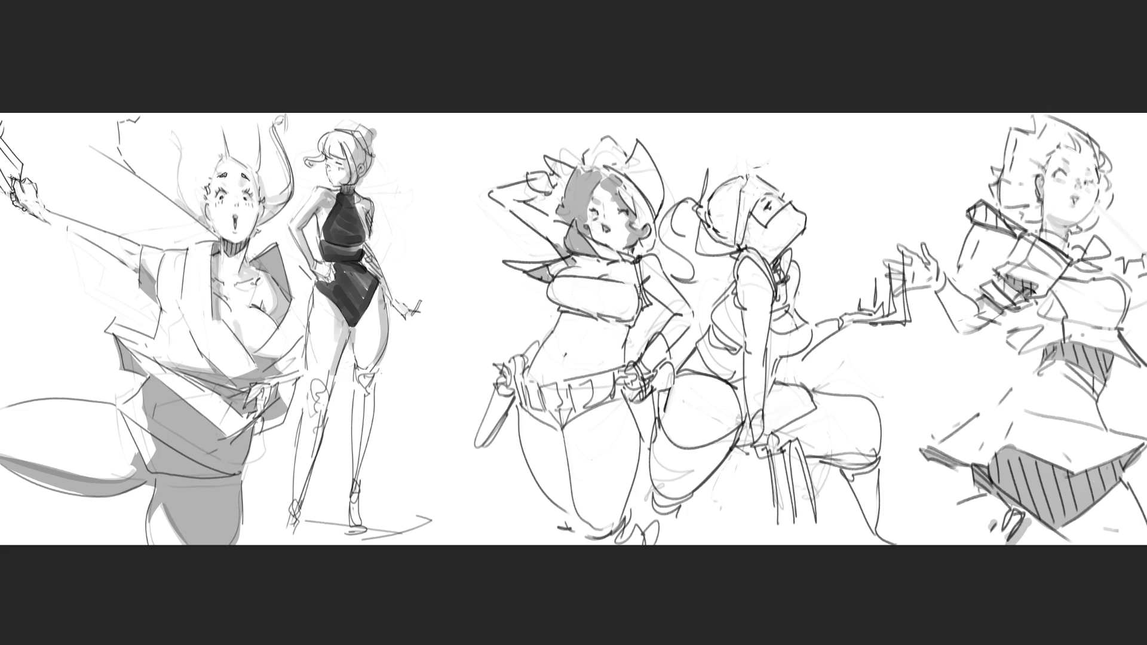
mouse_move(638, 288)
mouse_down()
mouse_move(641, 312)
mouse_move(663, 307)
mouse_up()
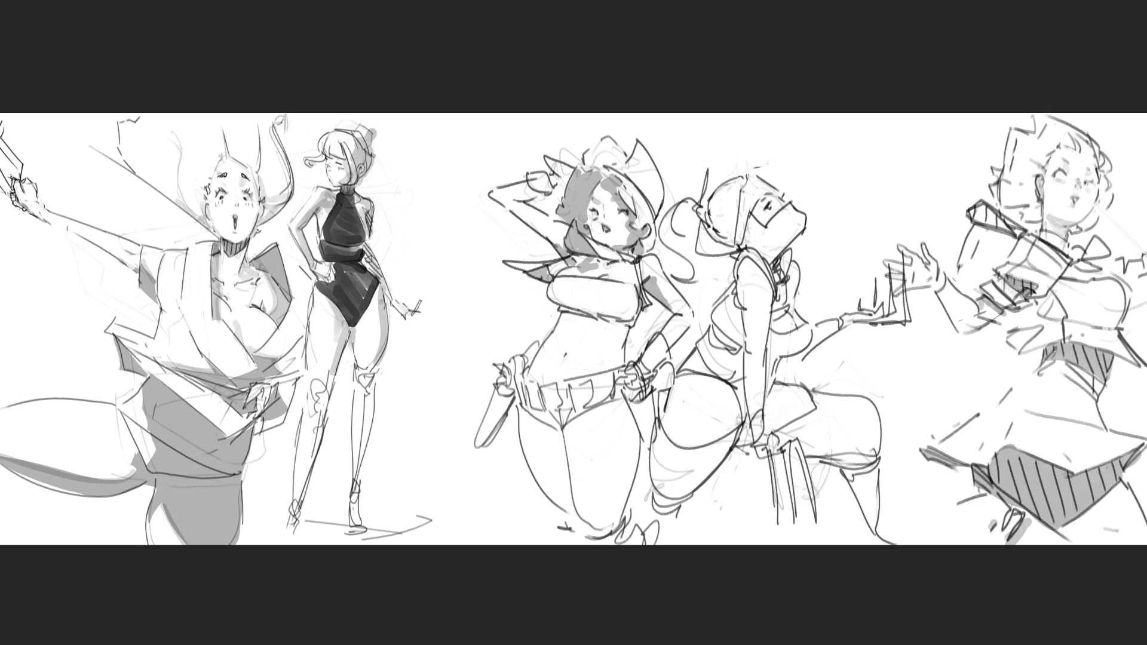
mouse_move(588, 267)
mouse_down()
mouse_move(628, 261)
mouse_move(616, 264)
mouse_up()
mouse_move(512, 205)
mouse_down()
mouse_move(529, 210)
mouse_move(536, 187)
mouse_move(520, 209)
mouse_move(555, 239)
mouse_up()
mouse_move(559, 175)
mouse_down()
mouse_move(537, 186)
mouse_move(560, 170)
mouse_move(635, 179)
mouse_up()
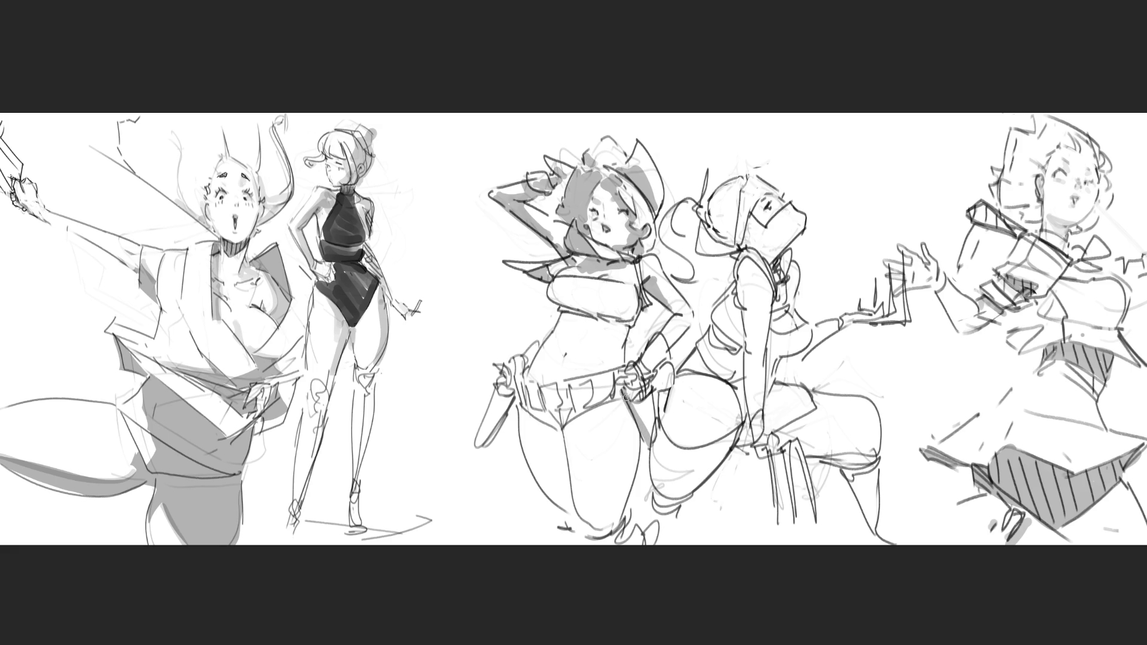
Step: Shade the hip, belt area, under the chest, the knife holster and both thighs in grey
drag(627, 401, 630, 487)
mouse_move(616, 401)
mouse_down()
mouse_move(572, 427)
mouse_move(523, 414)
mouse_move(576, 413)
mouse_move(543, 374)
mouse_move(563, 357)
mouse_up()
mouse_move(548, 294)
mouse_down()
mouse_move(601, 311)
mouse_move(553, 304)
mouse_move(557, 320)
mouse_move(630, 312)
mouse_move(556, 326)
mouse_move(628, 325)
mouse_up()
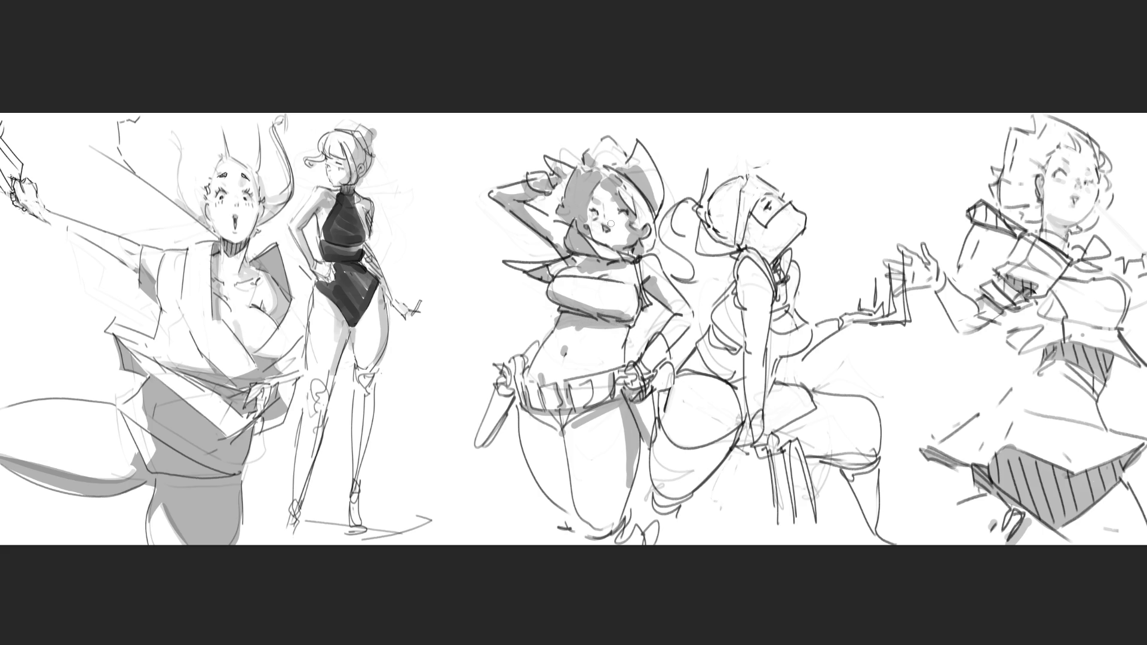
mouse_move(519, 369)
mouse_down()
mouse_move(507, 396)
mouse_move(497, 389)
mouse_move(481, 440)
mouse_move(514, 385)
mouse_move(517, 411)
mouse_move(552, 430)
mouse_move(547, 418)
mouse_move(567, 418)
mouse_move(550, 422)
mouse_move(568, 511)
mouse_up()
mouse_move(592, 412)
mouse_down()
mouse_move(535, 466)
mouse_move(559, 493)
mouse_move(552, 508)
mouse_move(535, 434)
mouse_move(567, 508)
mouse_move(541, 484)
mouse_move(564, 523)
mouse_move(591, 536)
mouse_move(628, 515)
mouse_up()
drag(638, 454, 628, 496)
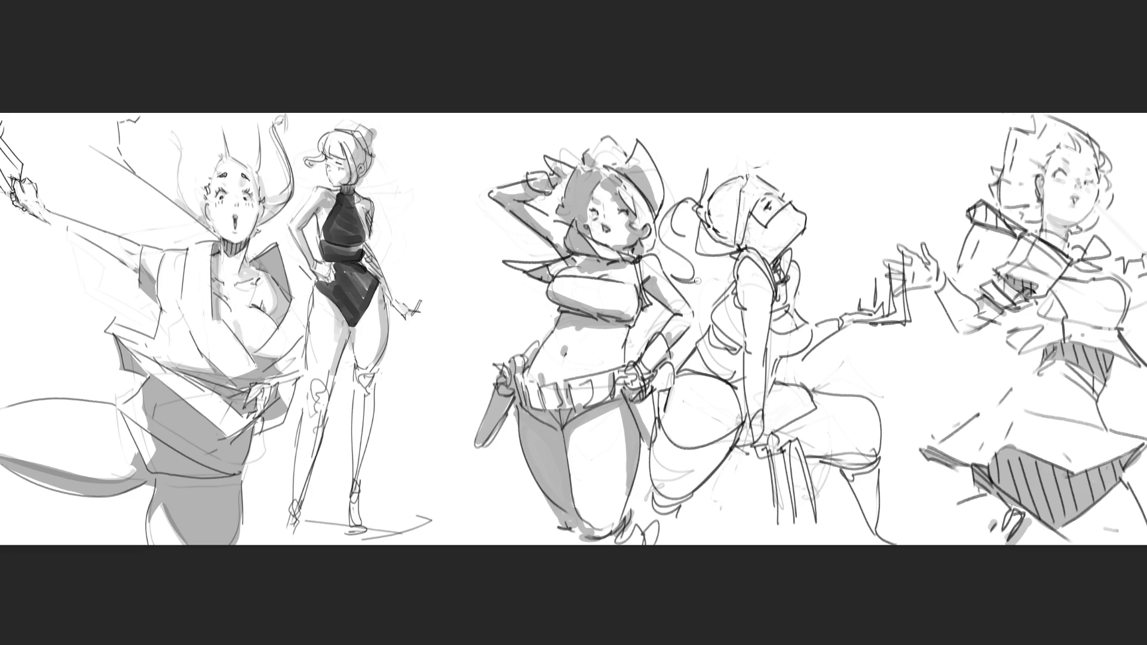
Step: Shade the ponytail and shoulder grey, and ink the visor girl's jaw, face, eye and waist lines
mouse_move(691, 217)
mouse_down()
mouse_move(668, 274)
mouse_move(686, 275)
mouse_up()
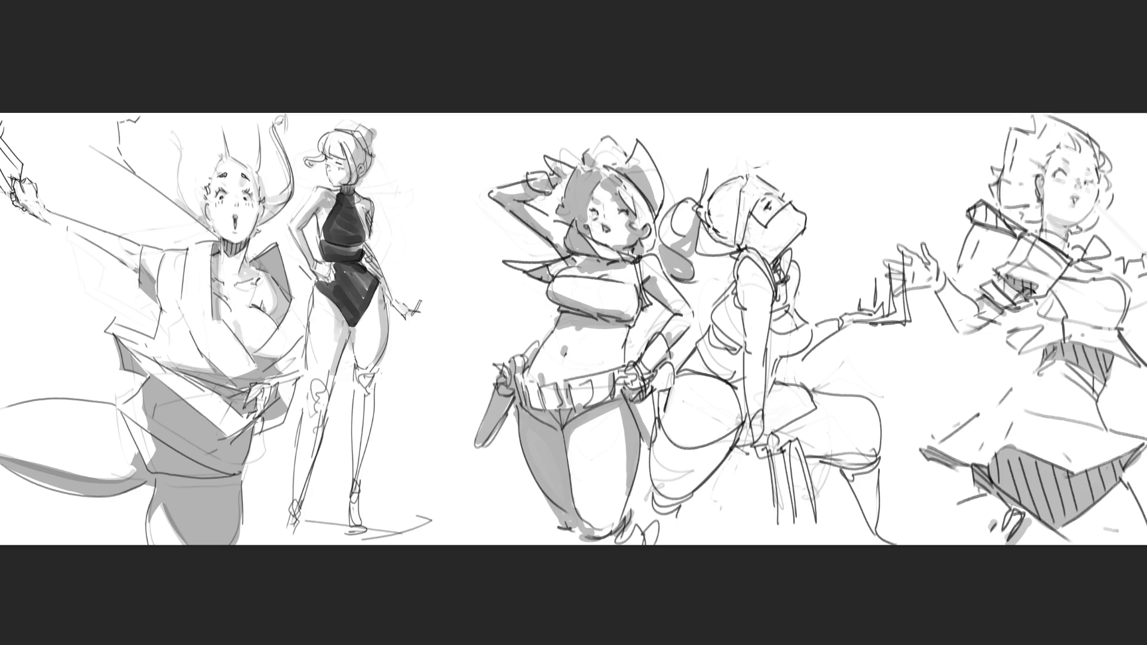
mouse_move(705, 245)
mouse_down()
mouse_move(738, 248)
mouse_move(737, 227)
mouse_move(720, 236)
mouse_move(779, 253)
mouse_up()
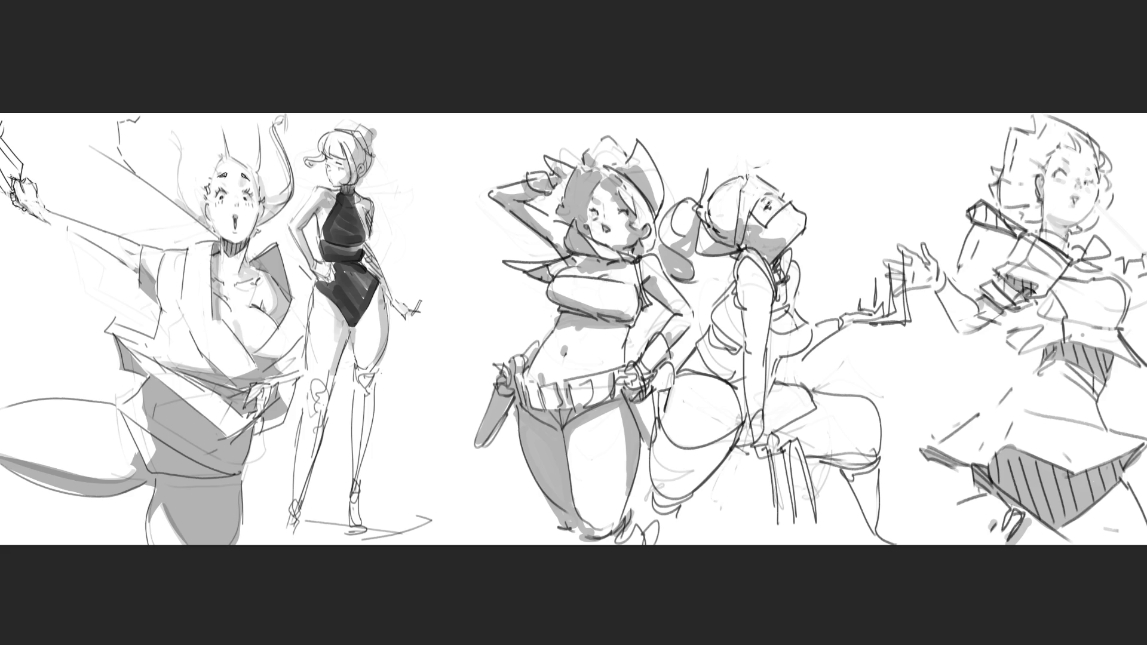
mouse_move(769, 194)
mouse_down()
mouse_move(746, 217)
mouse_move(780, 189)
mouse_up()
mouse_move(752, 275)
mouse_down()
mouse_move(741, 269)
mouse_move(783, 289)
mouse_move(733, 340)
mouse_move(745, 349)
mouse_move(711, 326)
mouse_up()
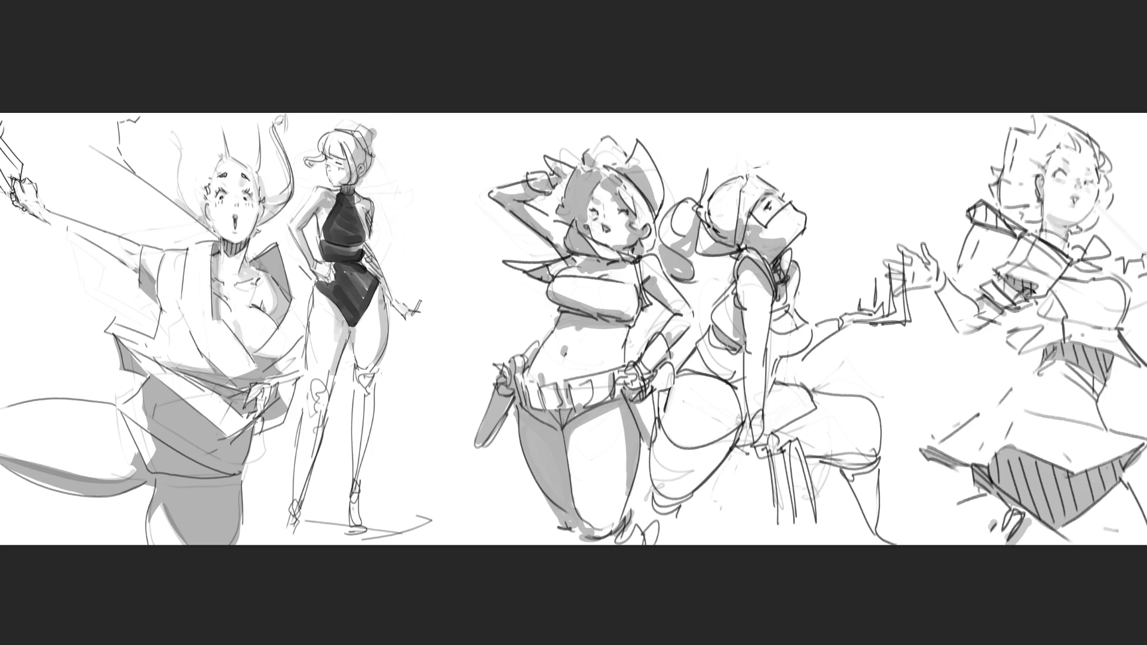
drag(743, 366, 713, 345)
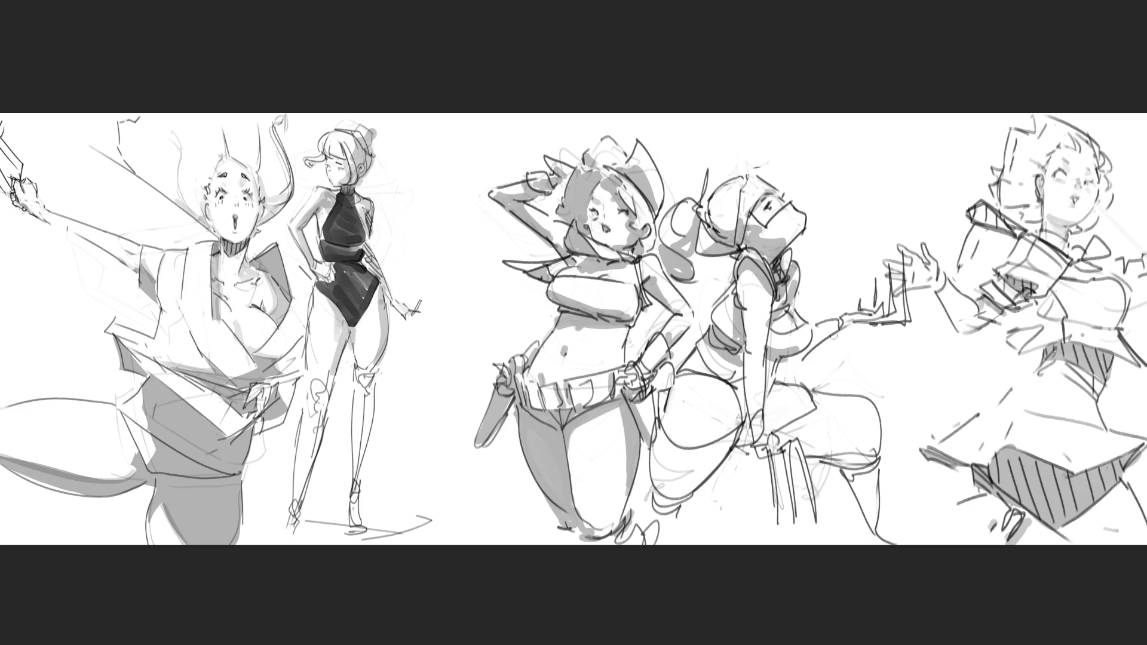
Step: Shade the outstretched forearm, hip and thighs grey, then zoom out to view the whole sheet
mouse_move(832, 336)
mouse_down()
mouse_move(810, 347)
mouse_move(883, 311)
mouse_move(889, 322)
mouse_up()
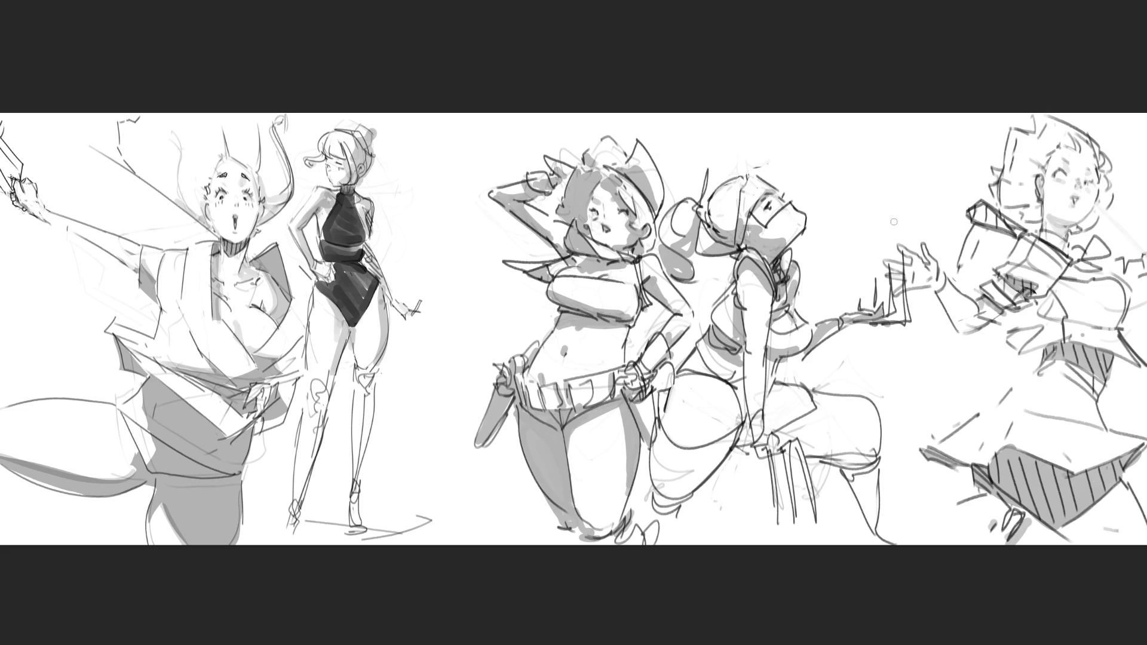
drag(774, 363, 764, 390)
key(ctrl+z)
mouse_move(744, 431)
mouse_down()
mouse_move(748, 440)
mouse_move(789, 410)
mouse_move(774, 416)
mouse_move(834, 433)
mouse_move(838, 424)
mouse_move(860, 447)
mouse_move(840, 461)
mouse_move(873, 457)
mouse_move(858, 508)
mouse_move(868, 529)
mouse_up()
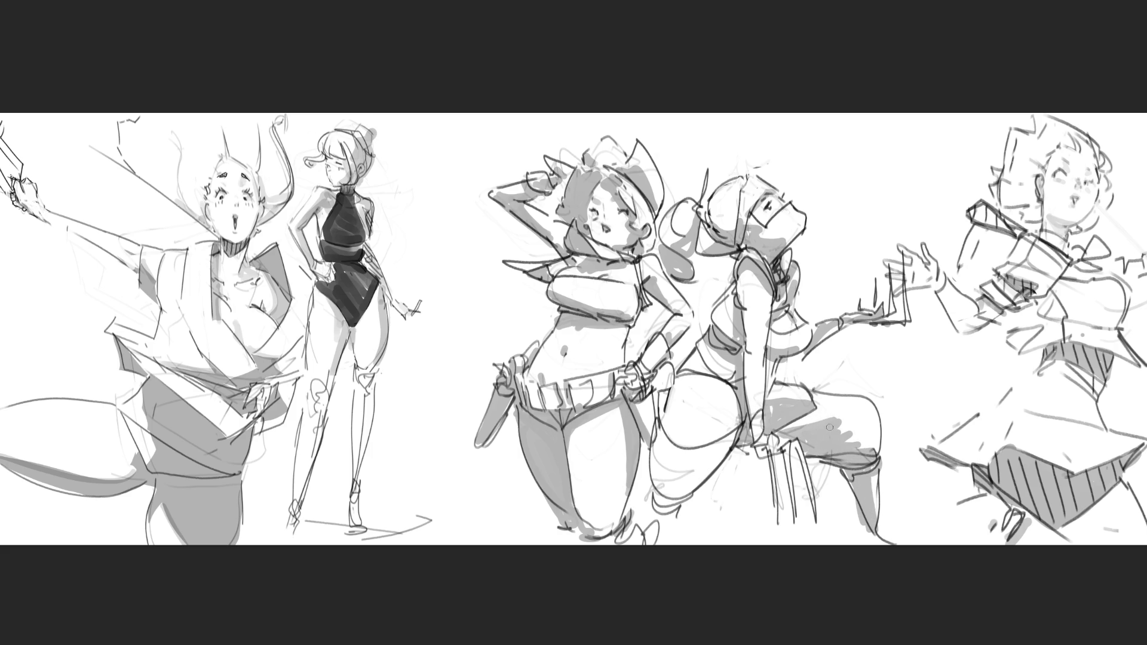
mouse_move(784, 427)
mouse_down()
mouse_move(833, 418)
mouse_move(827, 430)
mouse_move(846, 451)
mouse_up()
mouse_move(774, 409)
mouse_down()
mouse_move(769, 383)
mouse_move(795, 403)
mouse_up()
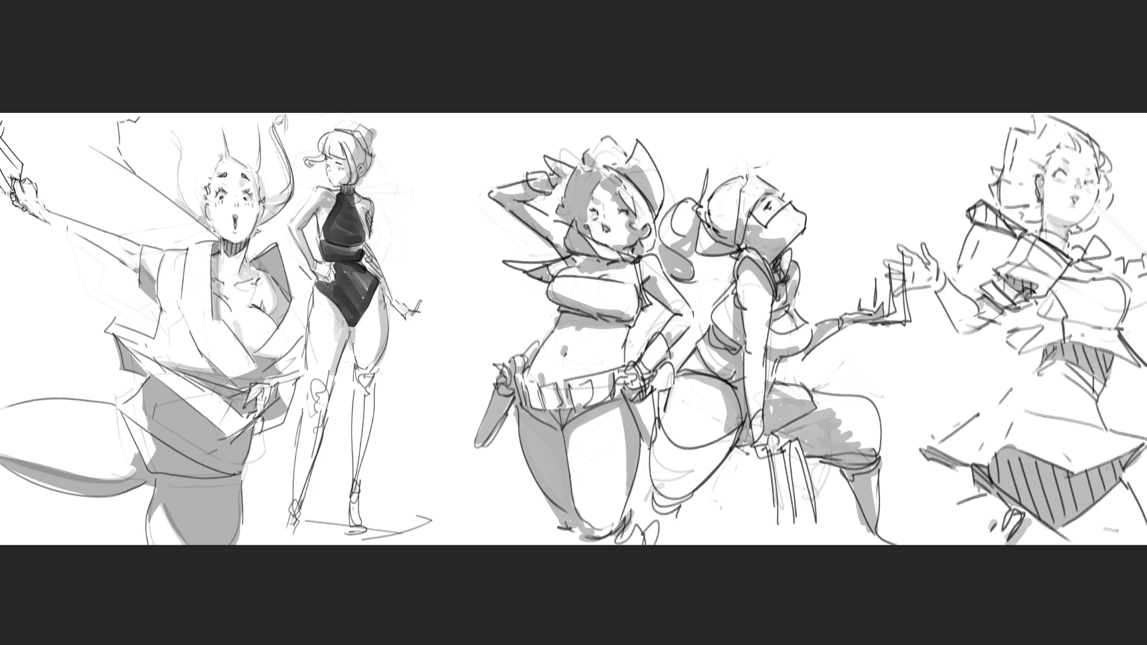
mouse_move(659, 414)
mouse_down()
mouse_move(671, 421)
mouse_move(666, 486)
mouse_move(687, 493)
mouse_move(660, 505)
mouse_move(640, 538)
mouse_up()
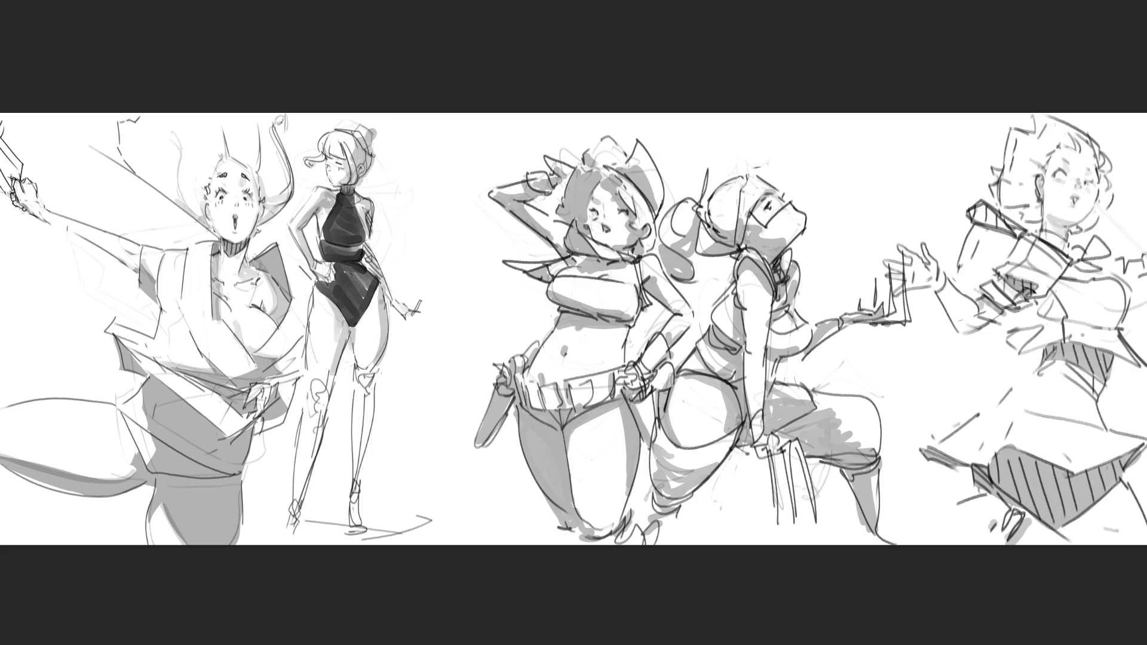
key(ctrl+minus)
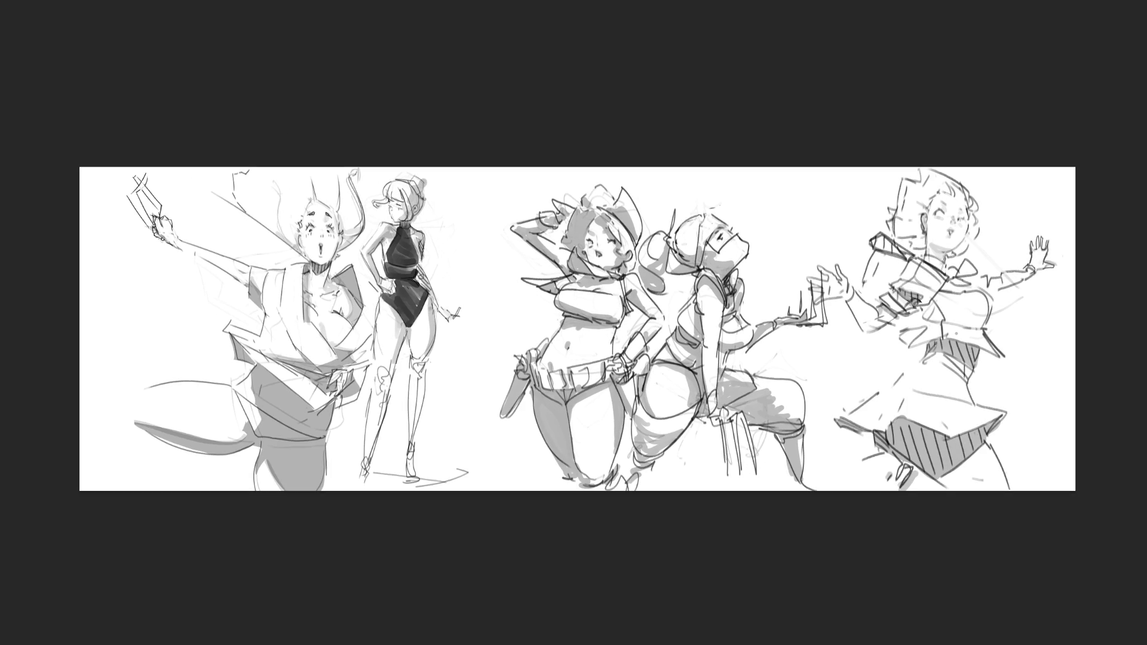